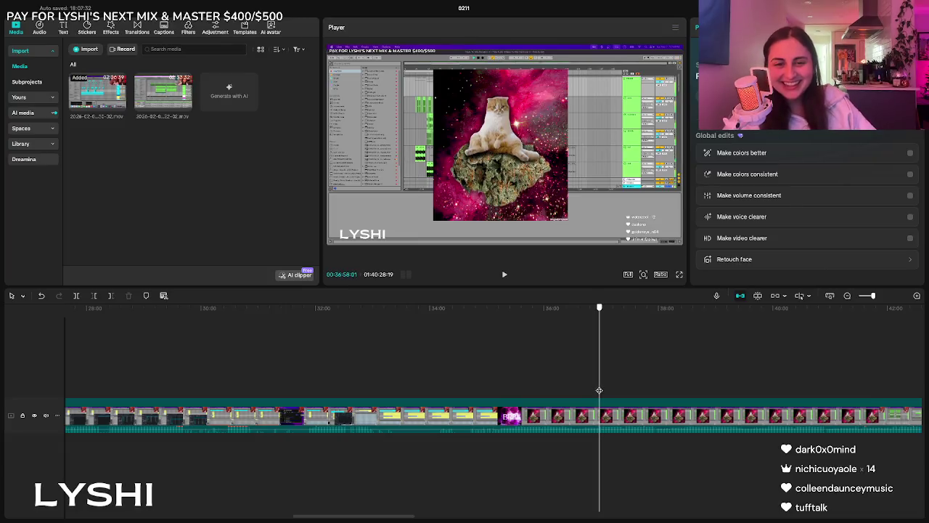
Skim the stream recording from about 37:12 through 47:14, playing briefly to check the footage.
mouse_move(597, 390)
left_mouse_down()
mouse_move(614, 391)
mouse_move(603, 373)
mouse_move(674, 382)
mouse_move(664, 379)
left_mouse_up()
scroll(712, 413, "right", 5)
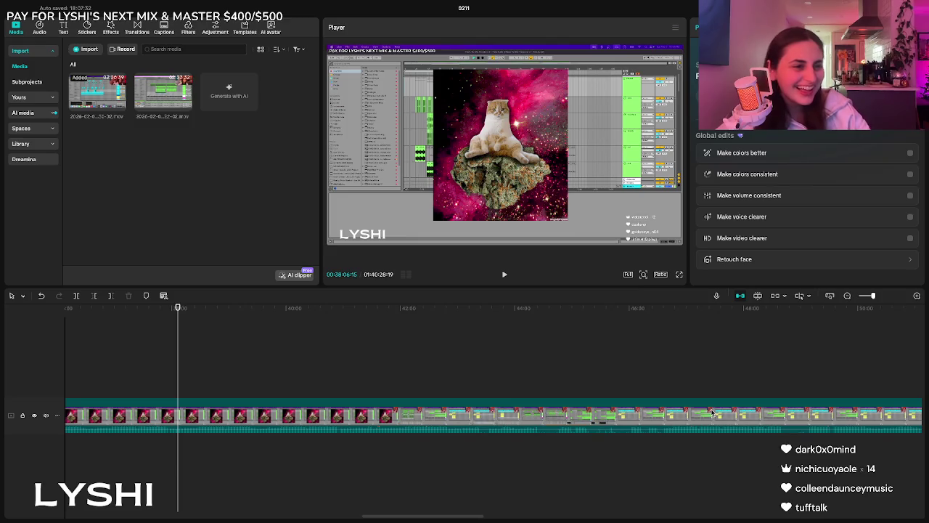
left_click(399, 390)
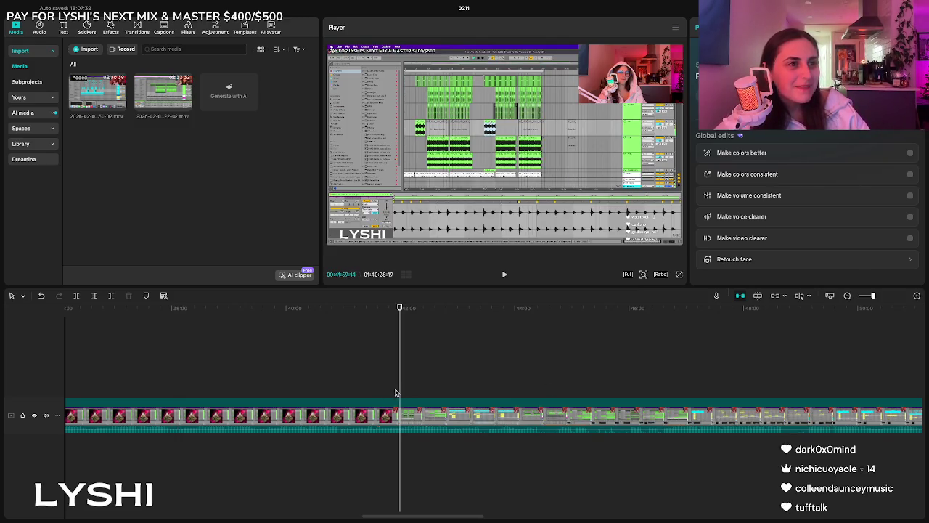
left_click(435, 391)
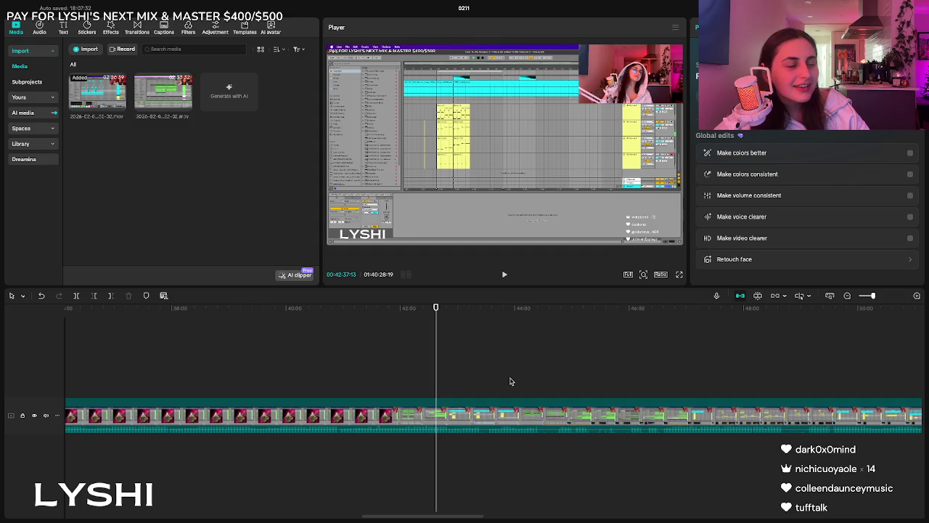
key("space")
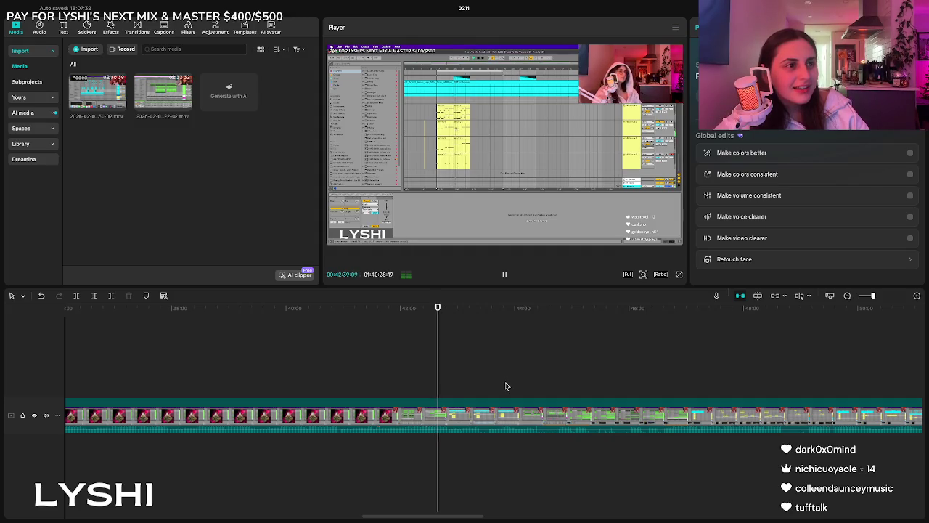
left_click(502, 389)
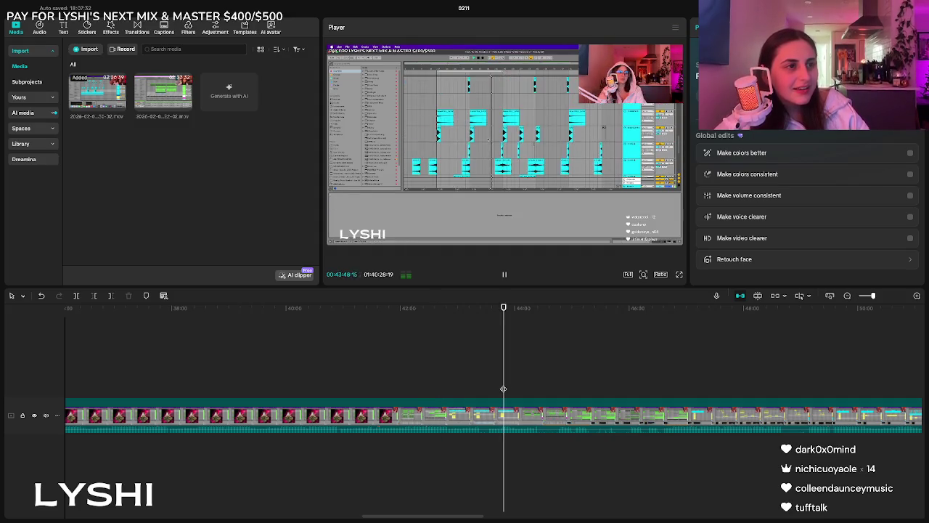
left_click(571, 391)
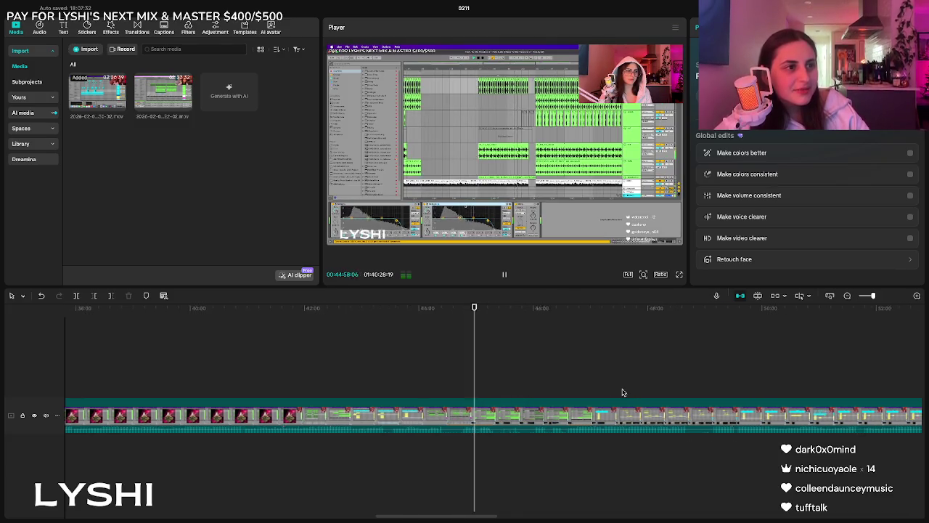
left_click(387, 391)
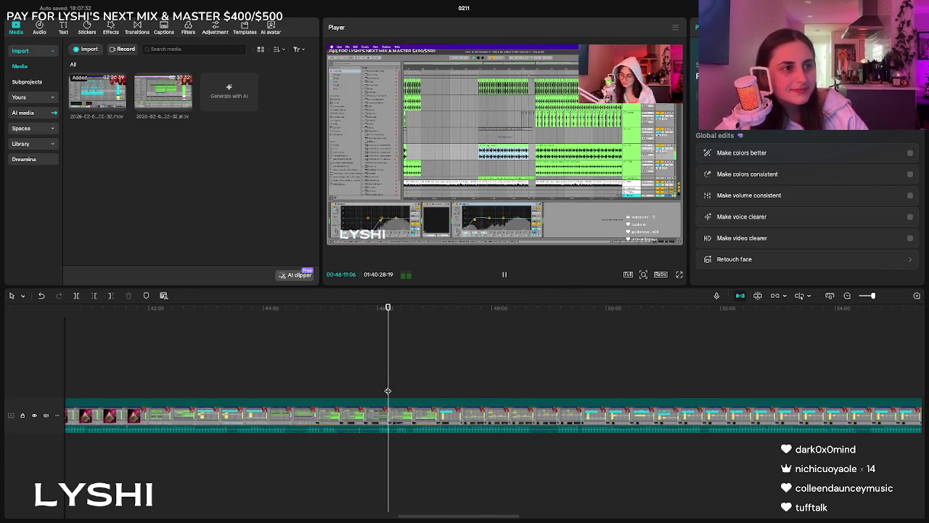
left_click(448, 386)
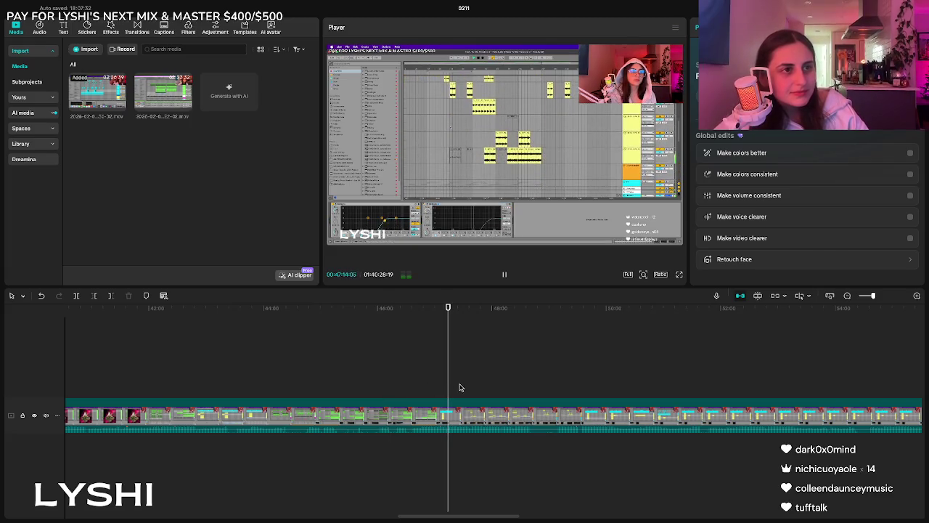
Skim on past 50:27 and 53:42 and stop the playhead near 54:51 as the cut point.
left_click(496, 386)
left_click(631, 368)
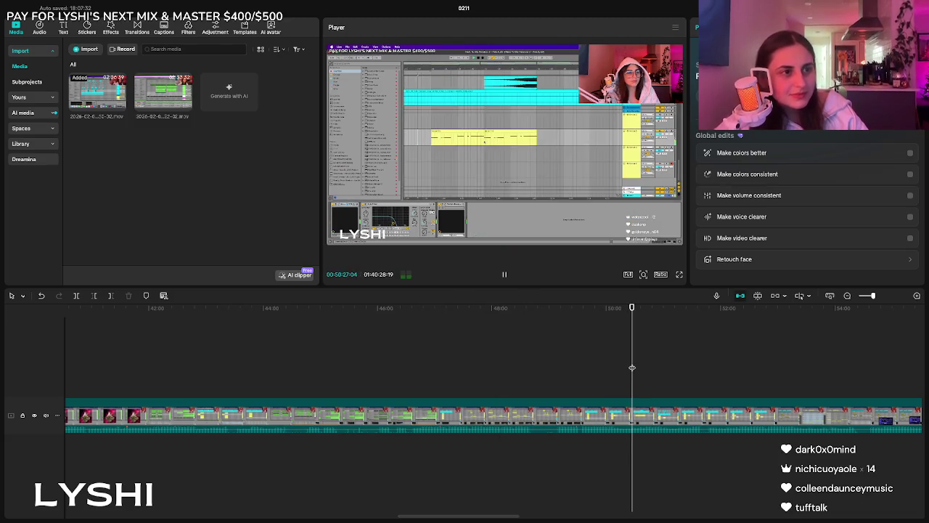
left_click(753, 355)
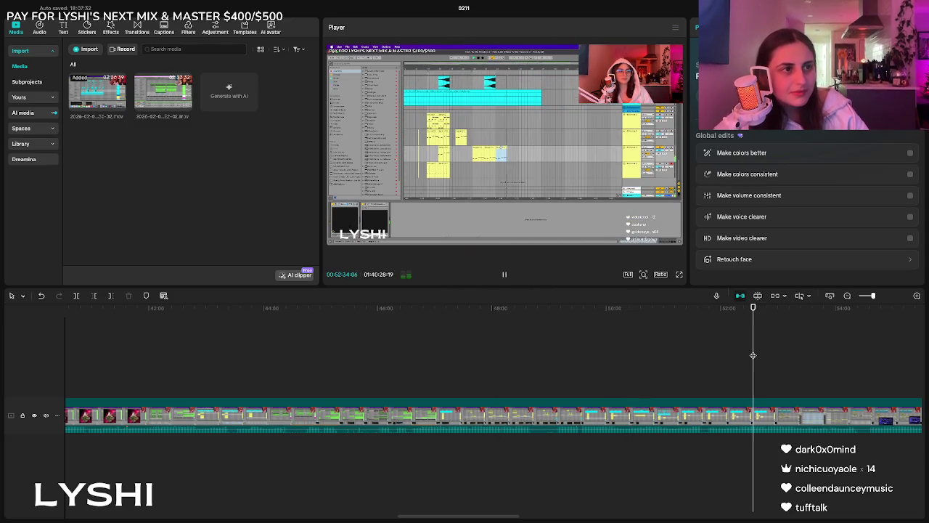
left_click(818, 377)
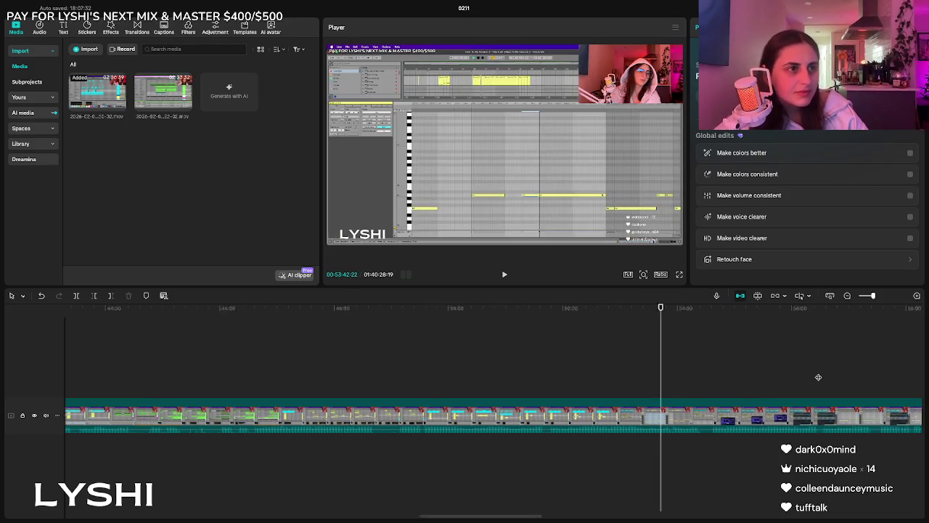
scroll(818, 376, "right", 2)
left_click(661, 393)
key("space")
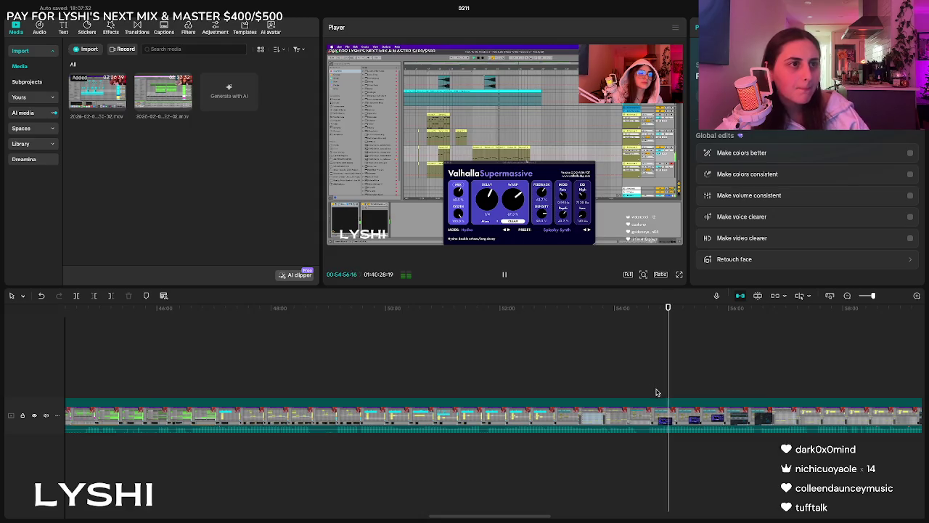
left_click(656, 394)
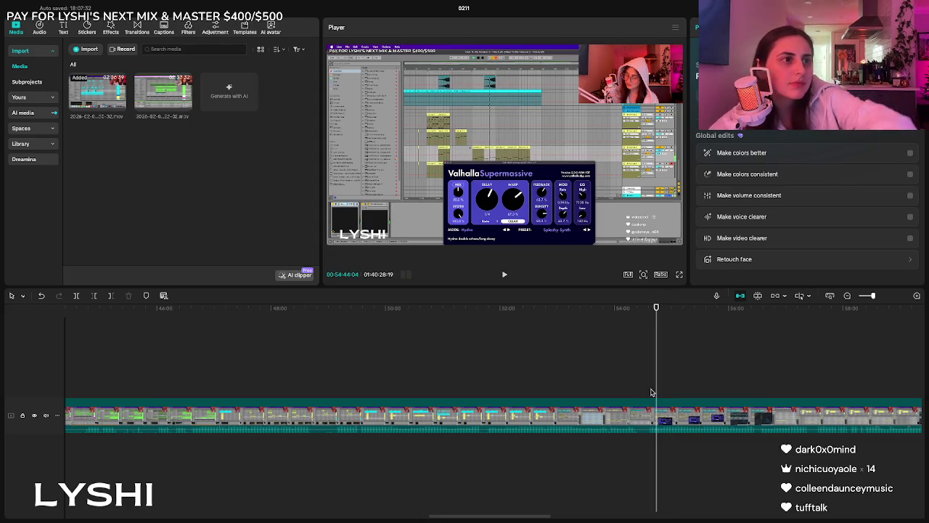
left_click(651, 392)
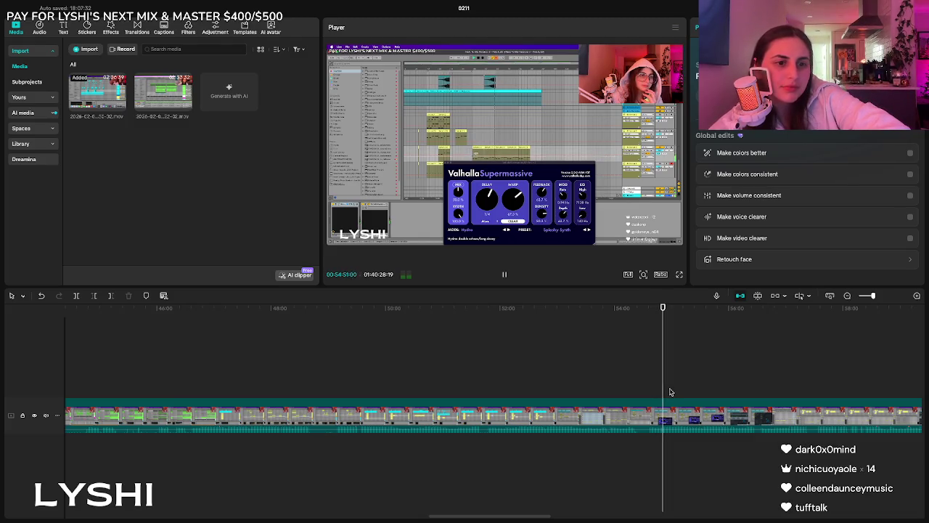
key("space")
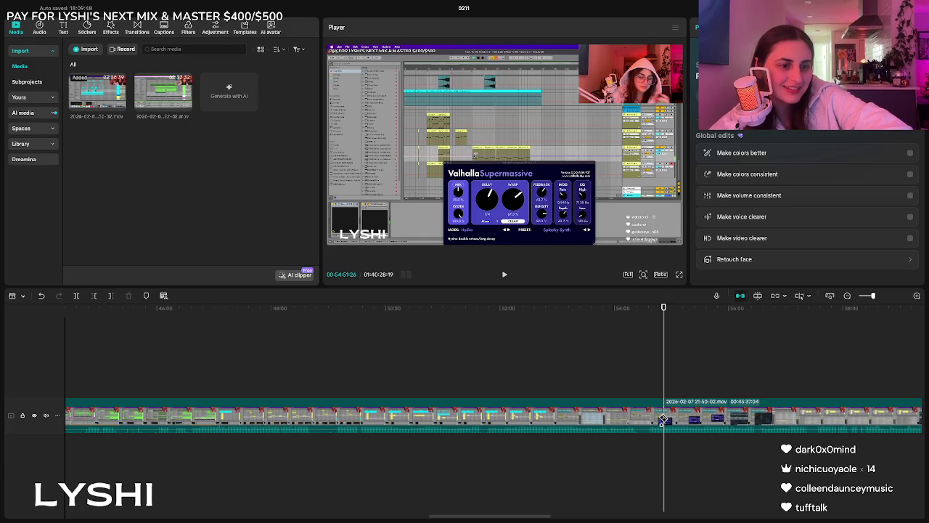
Delete the clip section before the 54:51 split, leaving a 1:09:31 project, and scroll to review.
left_click(609, 404)
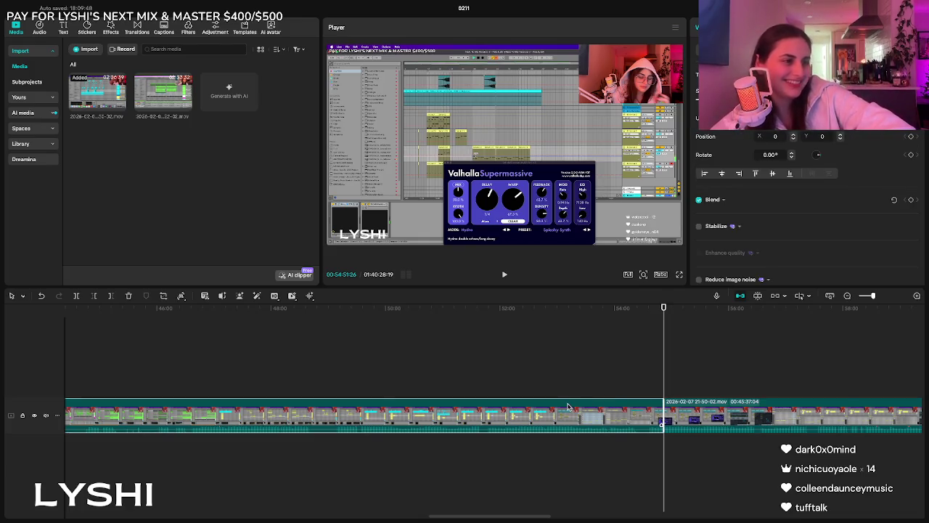
key("Delete")
scroll(436, 407, "left", 5)
scroll(412, 404, "left", 5)
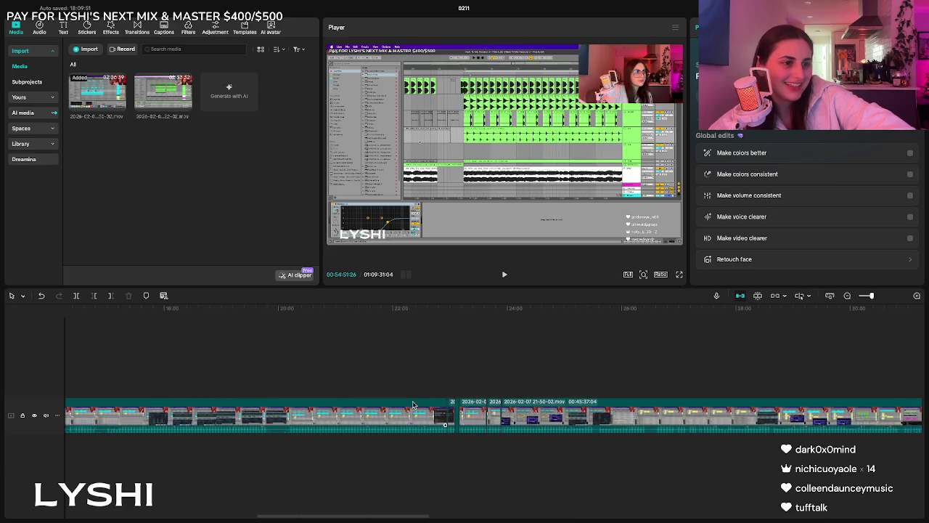
scroll(412, 404, "left", 1)
scroll(602, 392, "right", 5)
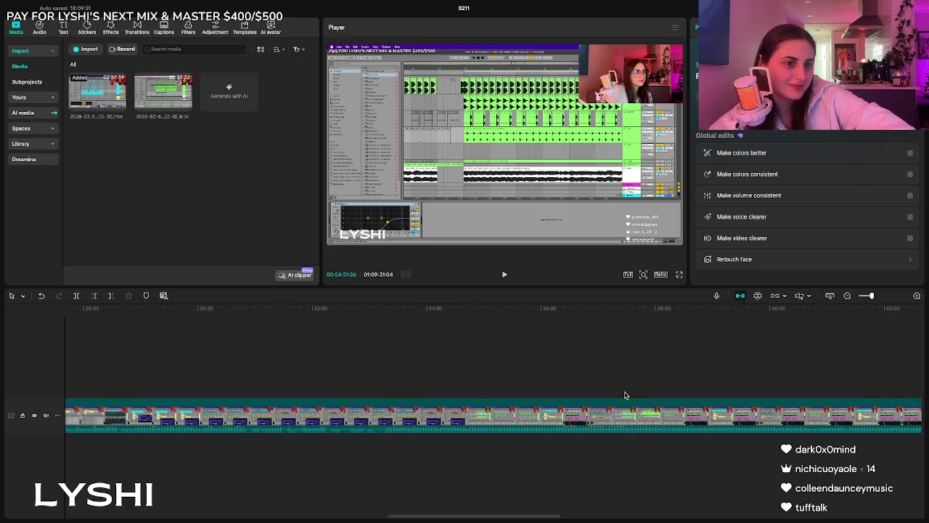
scroll(613, 393, "right", 3)
scroll(625, 394, "left", 2)
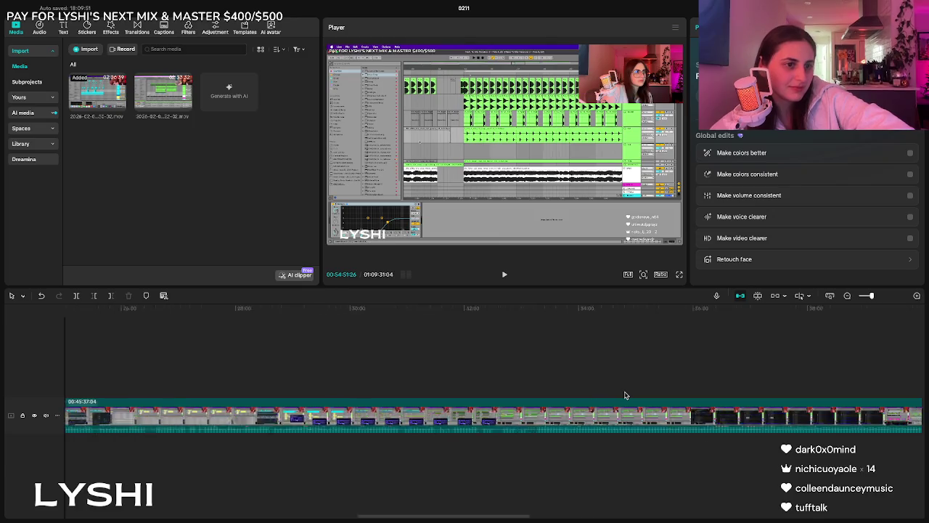
scroll(625, 394, "left", 2)
scroll(519, 405, "left", 3)
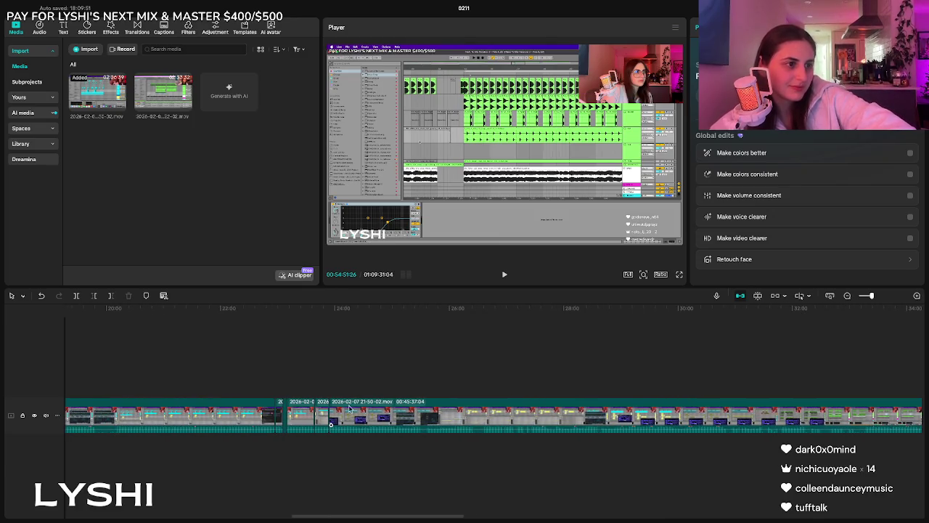
Play the footage from about 23:38 through 24:02 and place the playhead near 24:09.
left_click(306, 393)
key("space")
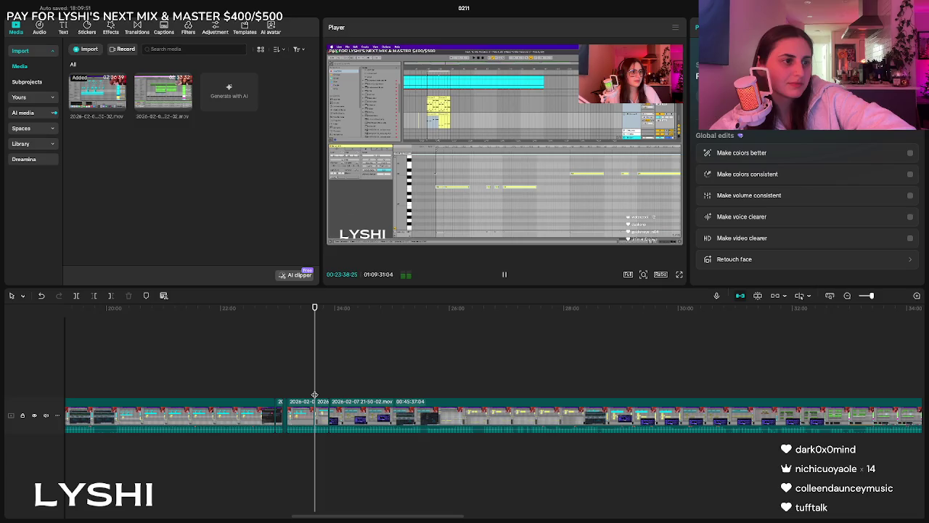
key("space")
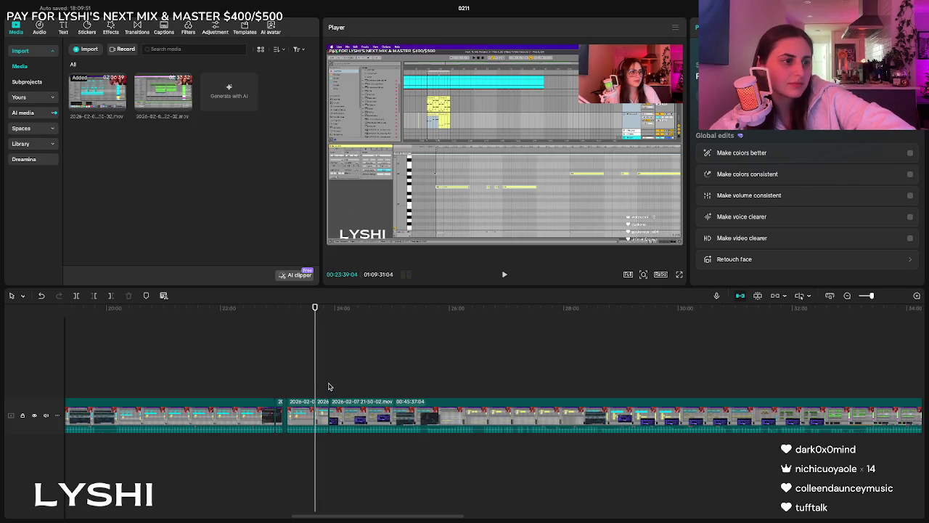
key("space")
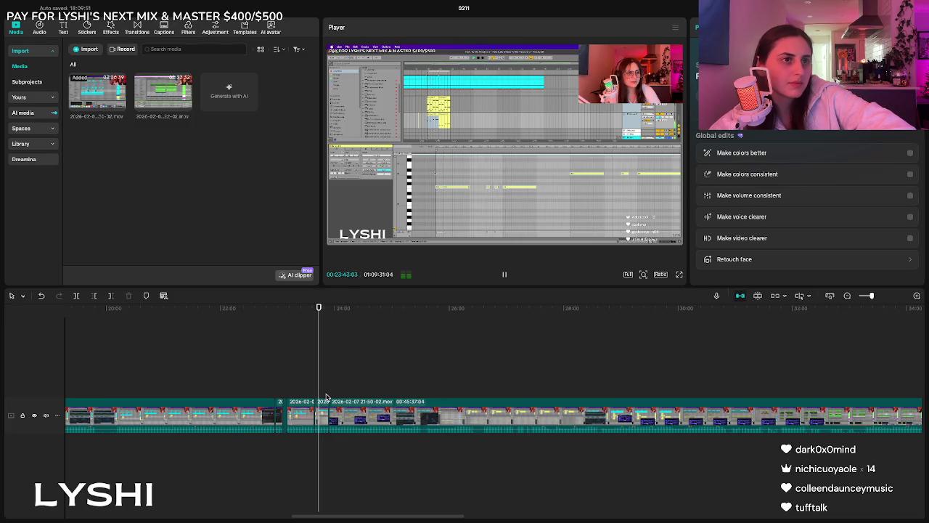
left_click(326, 397)
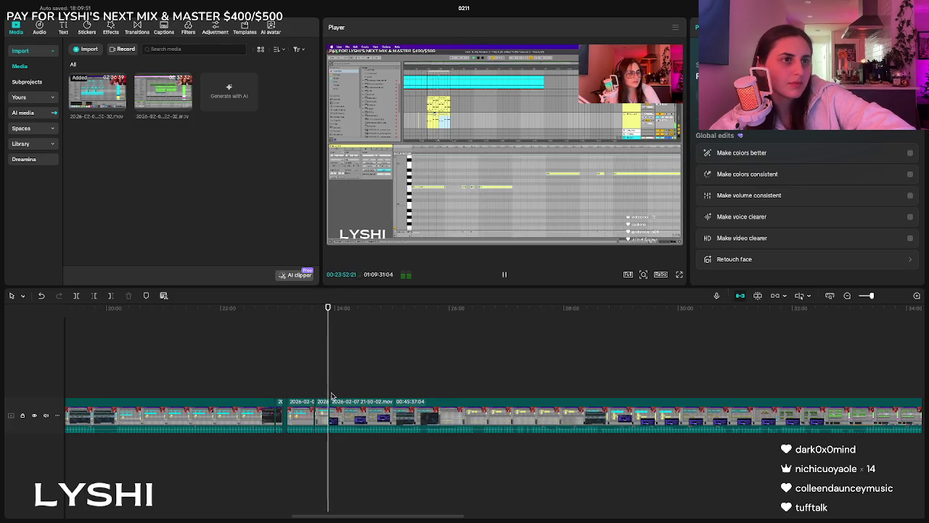
left_click(336, 397)
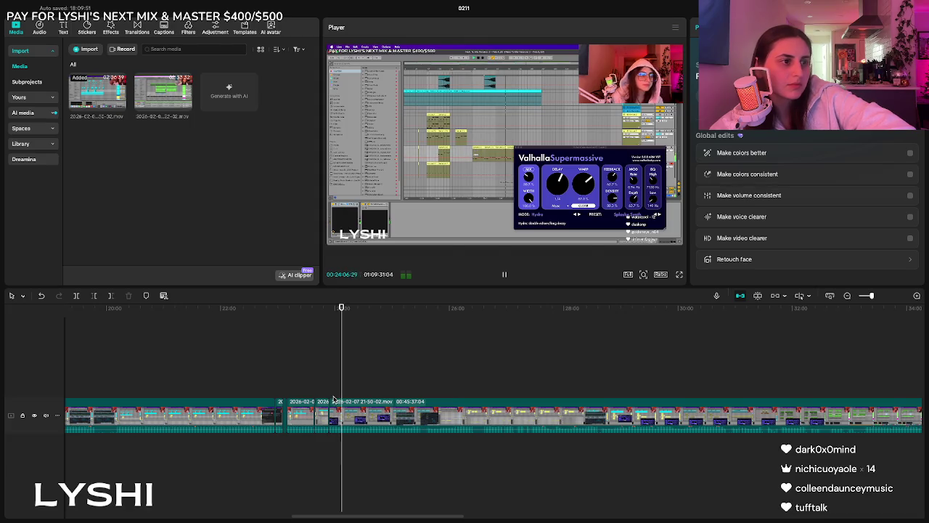
left_click(328, 398)
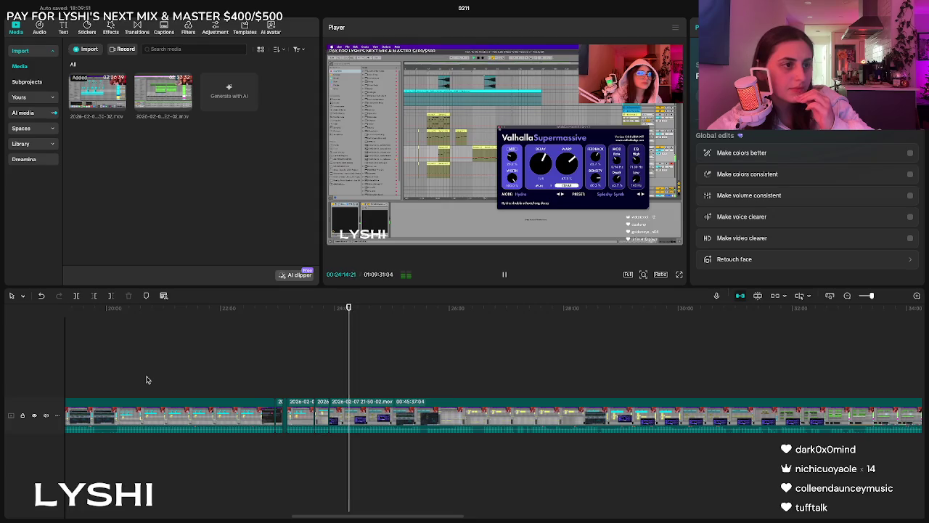
left_click(344, 393)
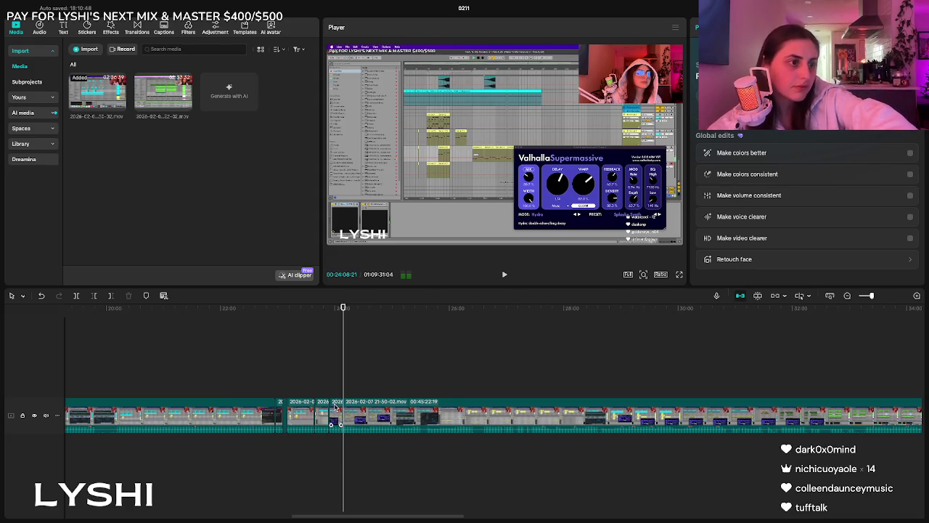
Select the short clip after the 24:08 split and replay the join from about 23:55.
left_click(335, 422)
left_click(330, 398)
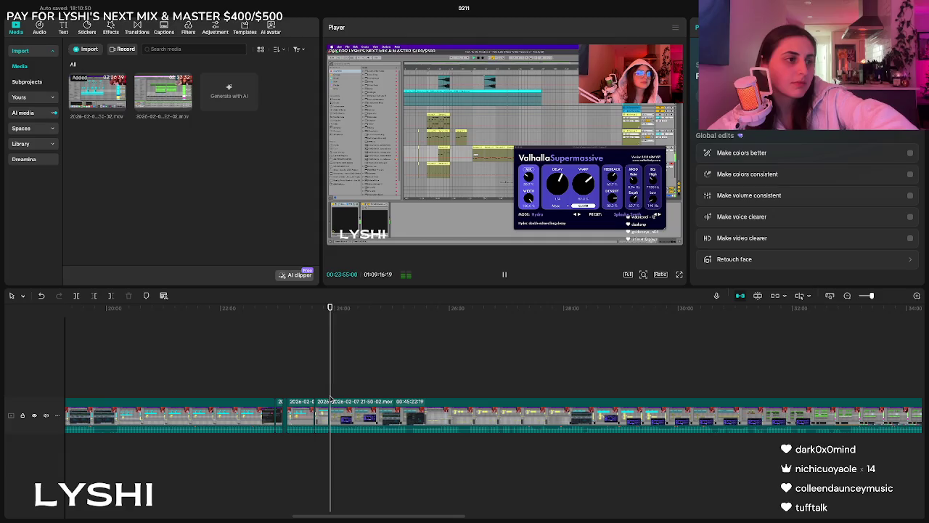
key("space")
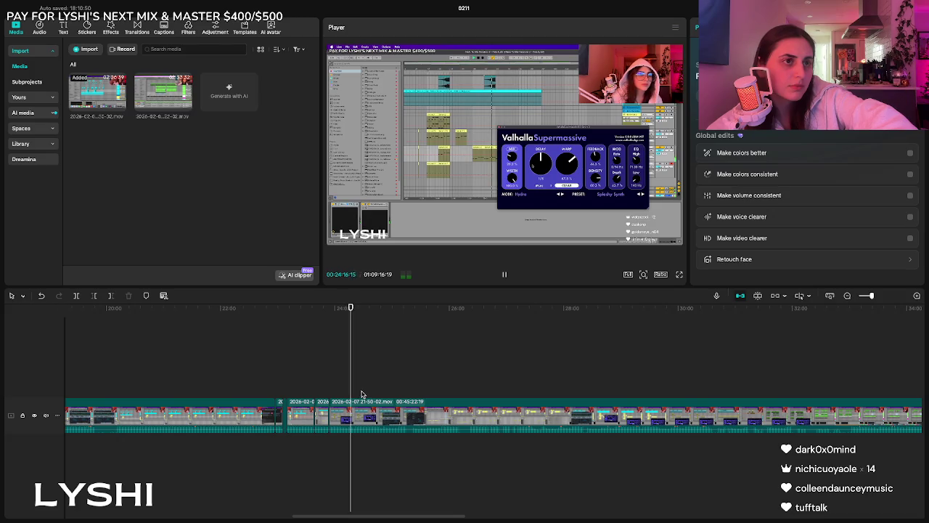
Replay the footage around 24:15–24:28 and select the recording clip there.
left_click(362, 396)
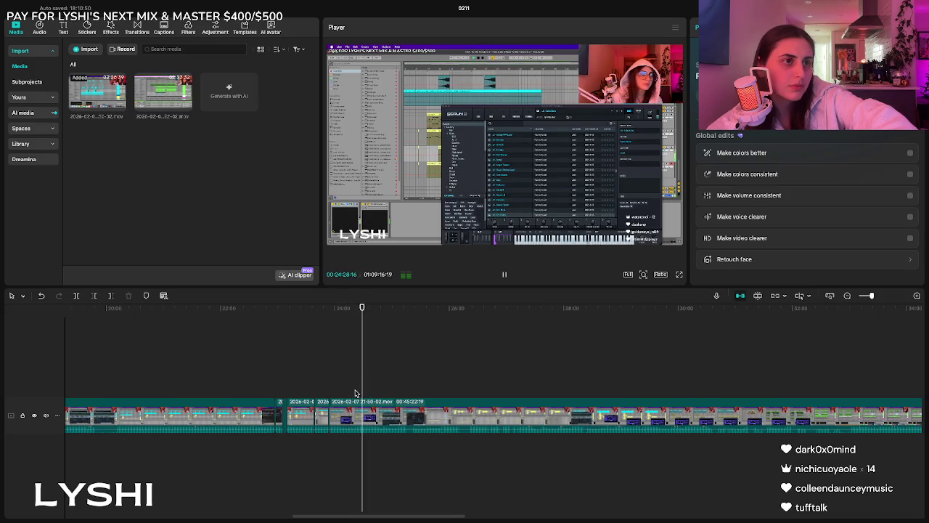
left_click_drag(356, 393, 349, 397)
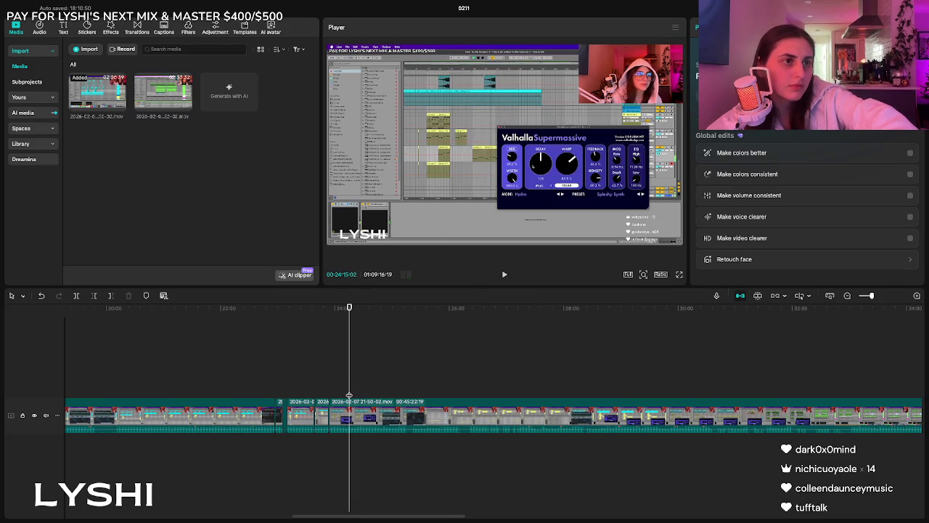
left_click(358, 393)
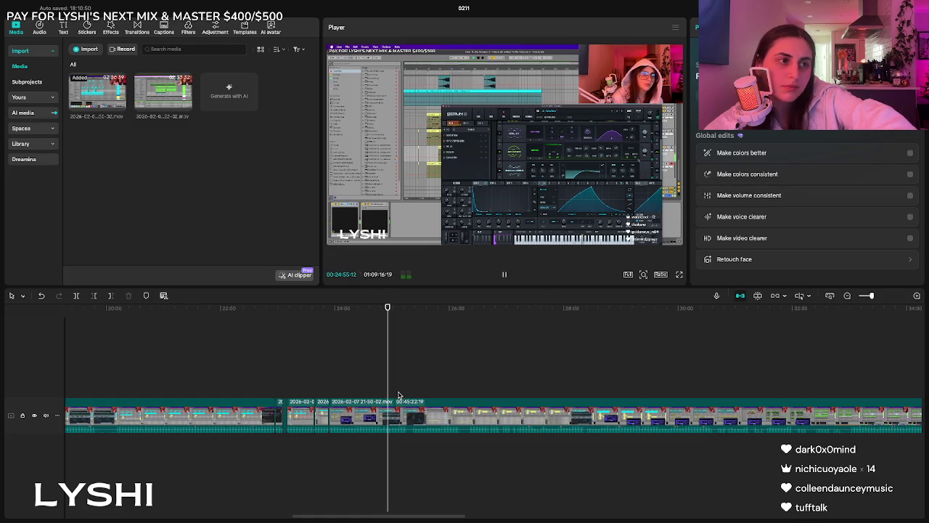
left_click(371, 390)
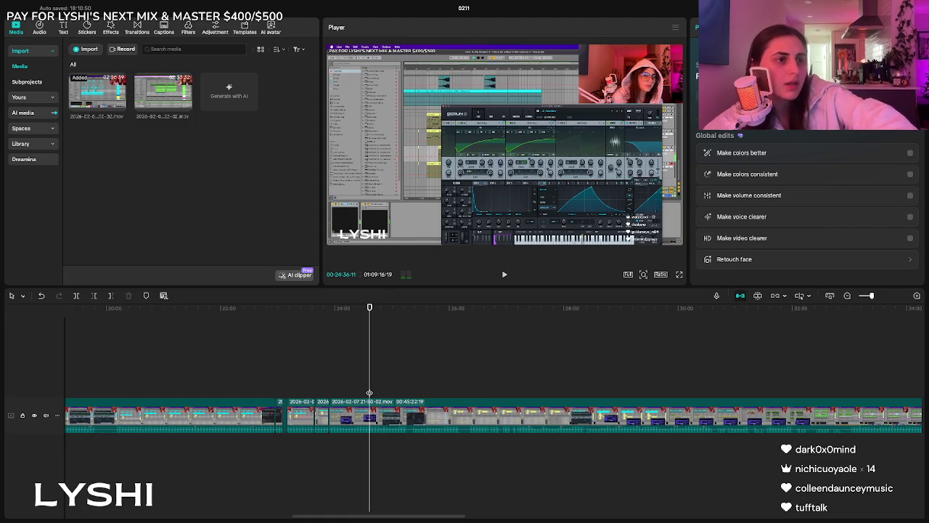
left_click(345, 396)
key("space")
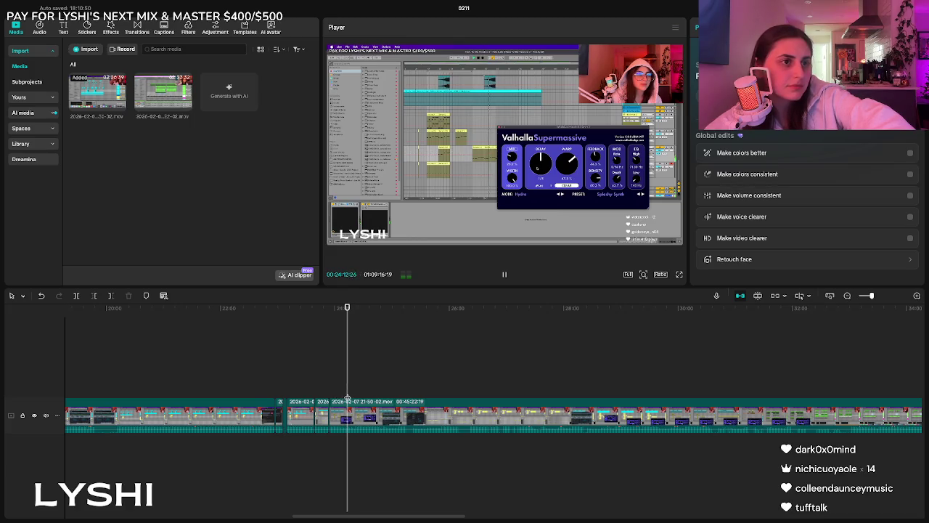
left_click(350, 417)
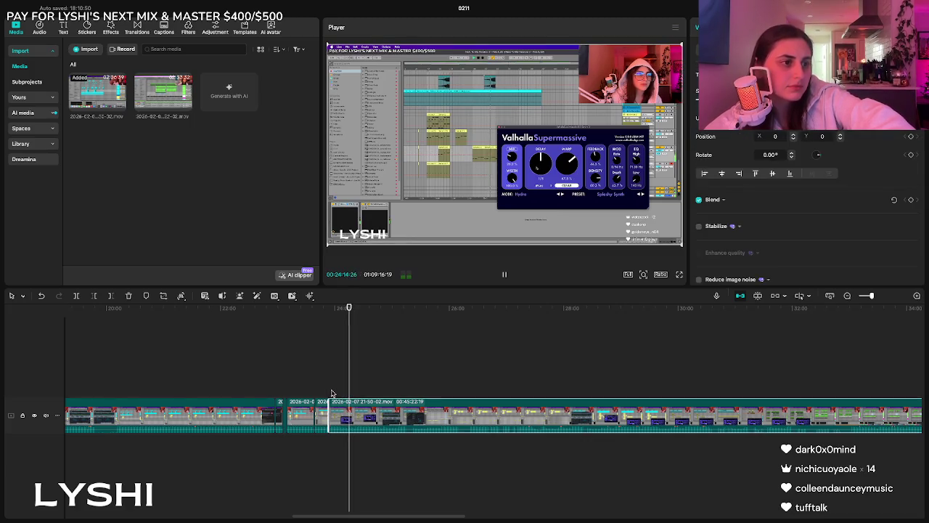
Play from about 23:51, pause near 24:07, and zoom the timeline in around that point.
left_click(331, 396)
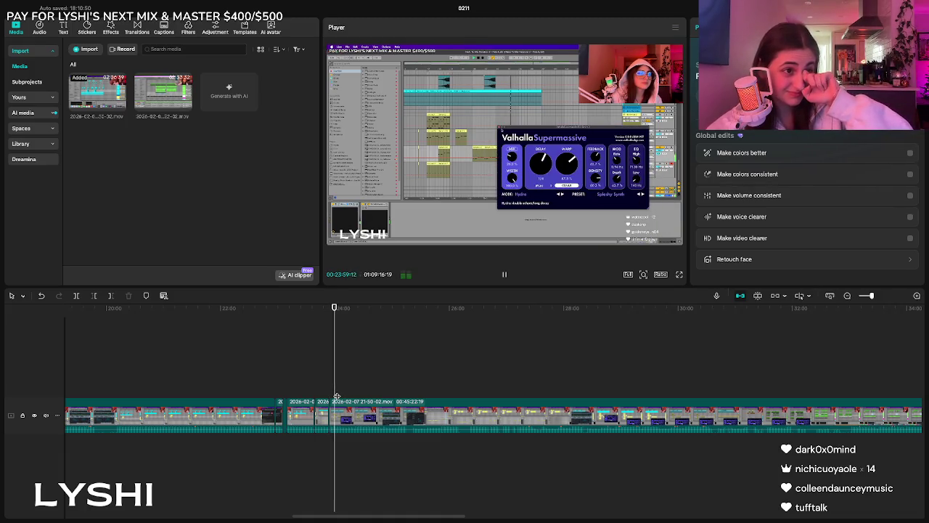
left_click(330, 397)
key("space")
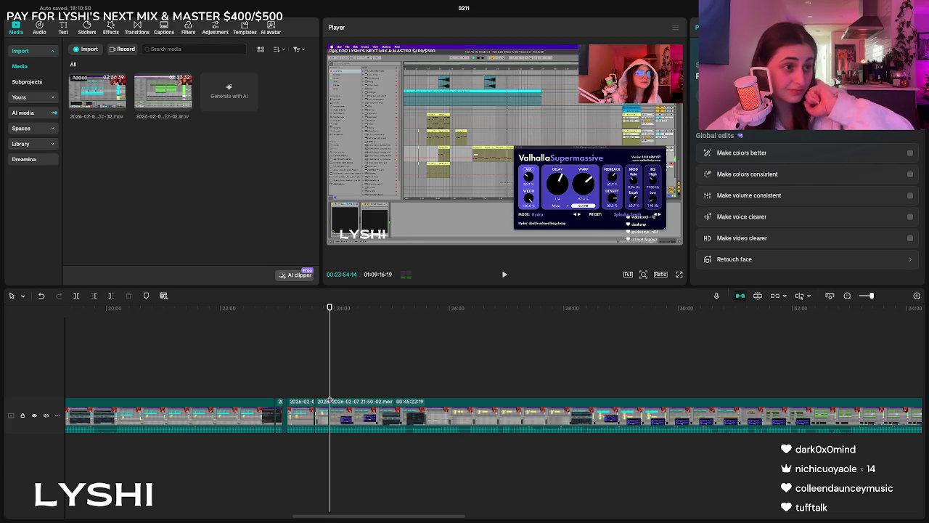
left_click(326, 397)
key("space")
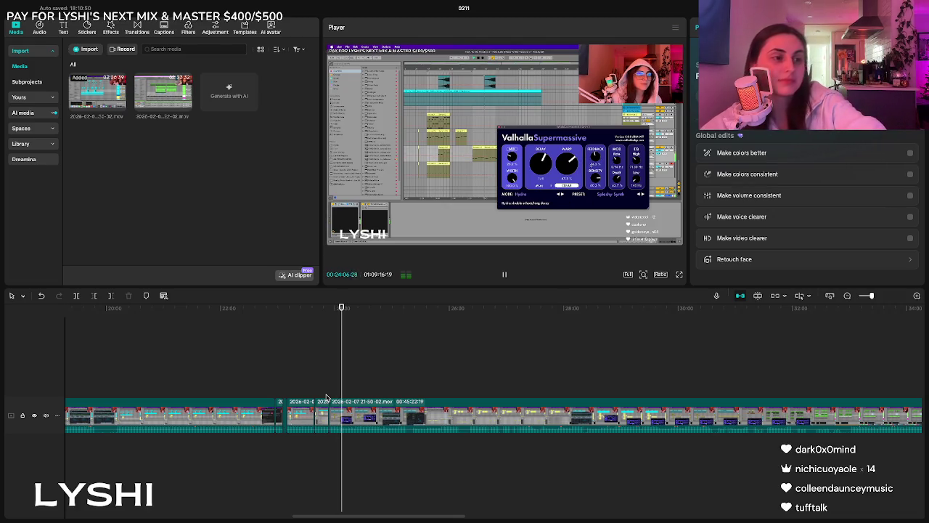
key("space")
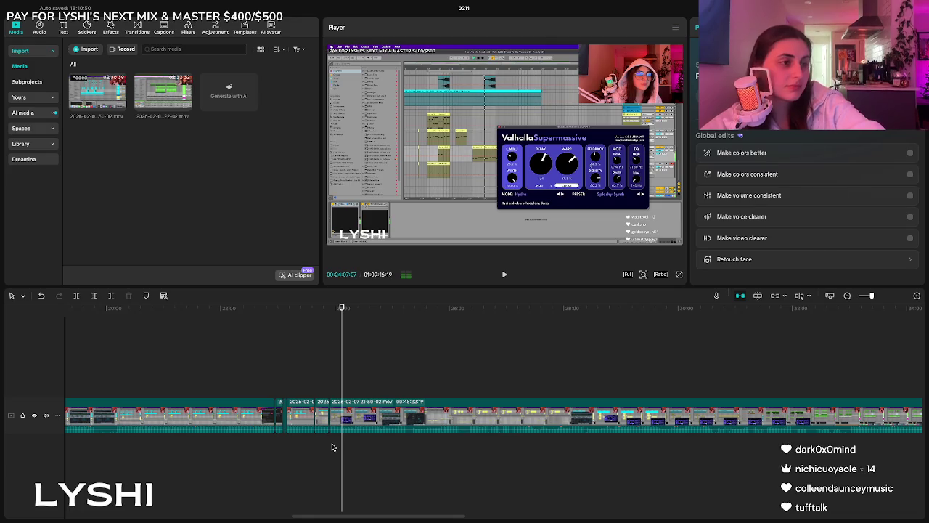
scroll(332, 446, "up", 2)
left_click_drag(341, 307, 341, 308)
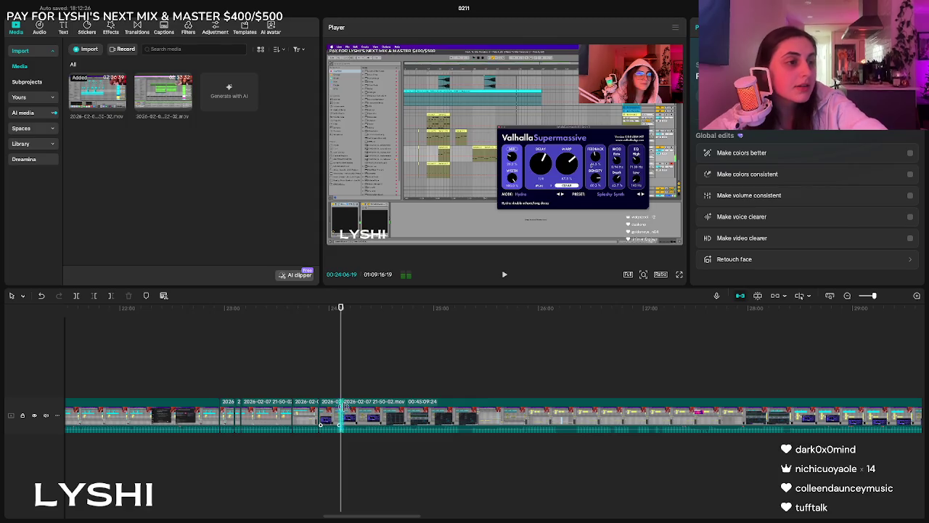
Check the roughly 25-second stretch between about 24:07 and 24:32 by playing across the cut.
left_click(382, 396)
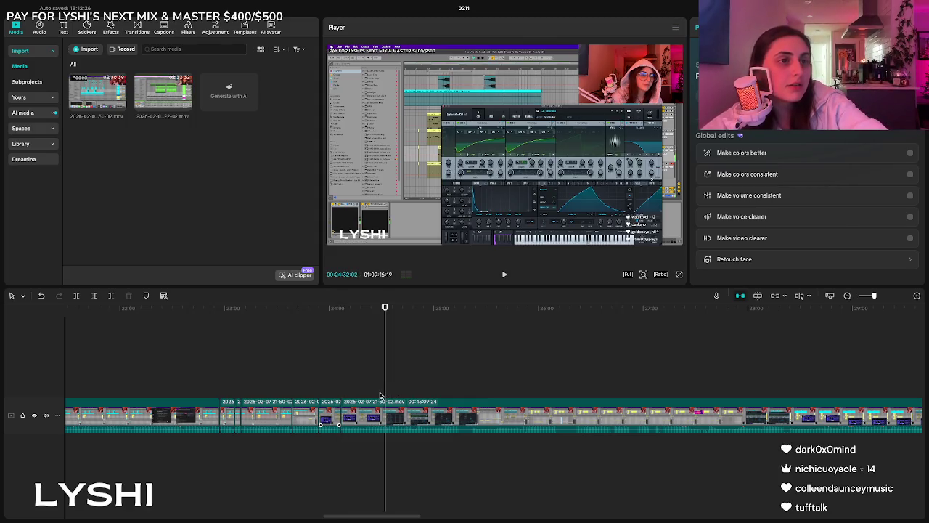
left_click(382, 398)
key("space")
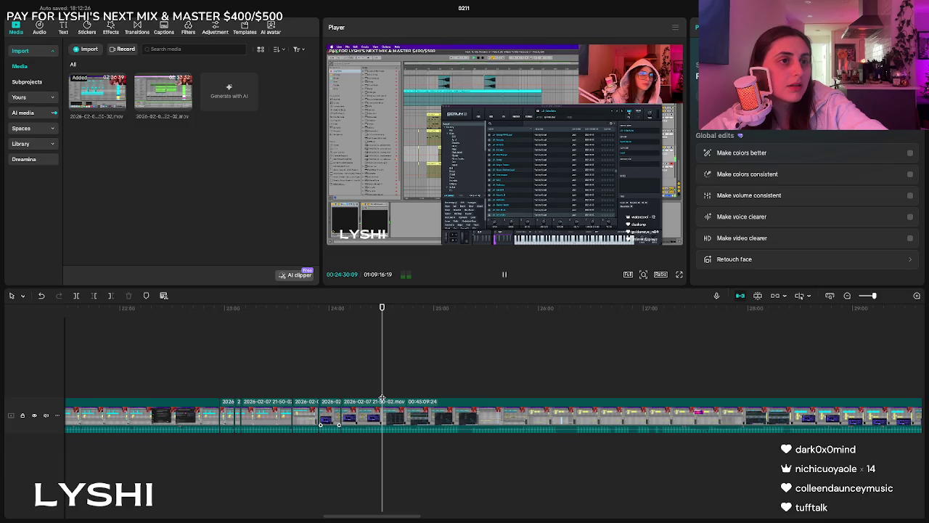
left_click_drag(381, 392, 384, 392)
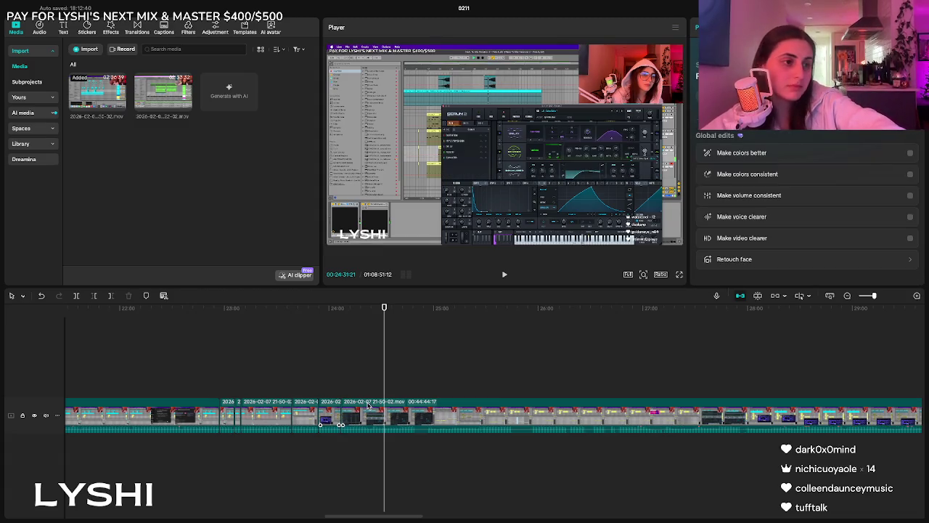
left_click(341, 389)
key("space")
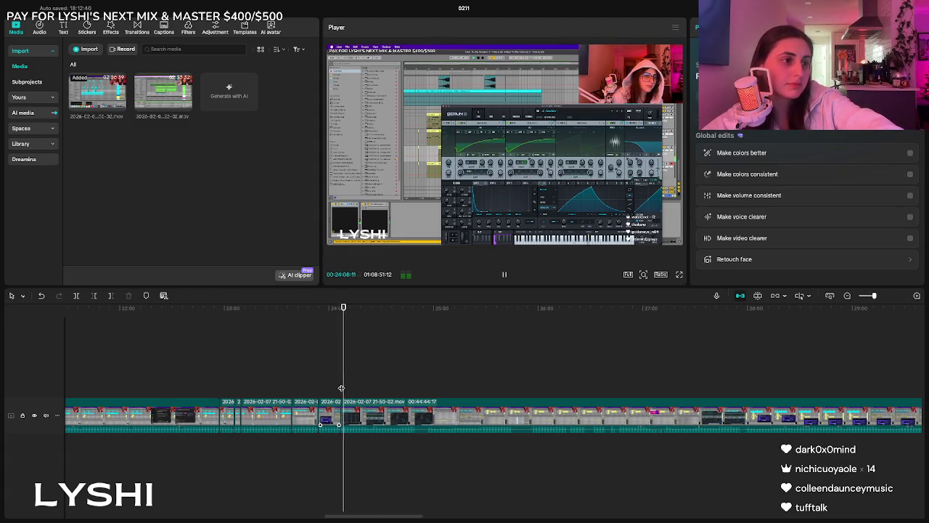
left_click(337, 393)
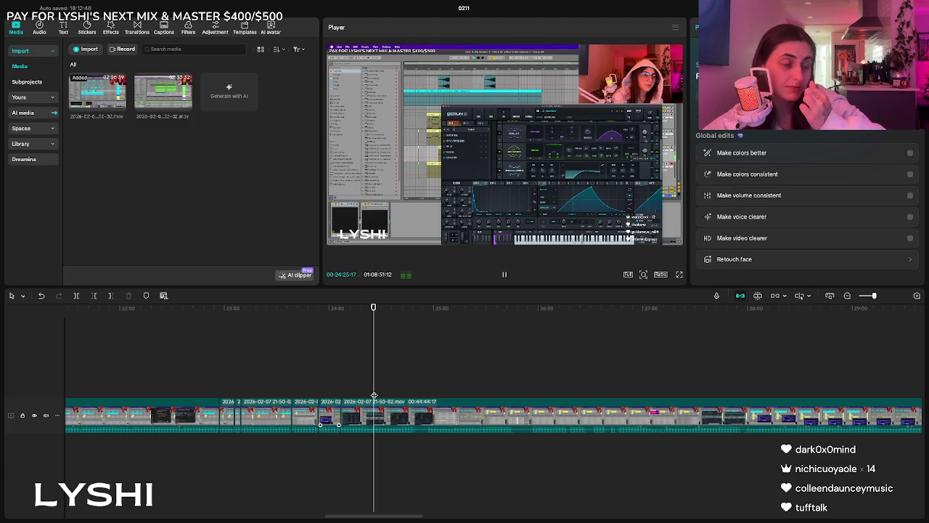
Split the recording clip at about 24:25 and play on from the split.
left_click(405, 396)
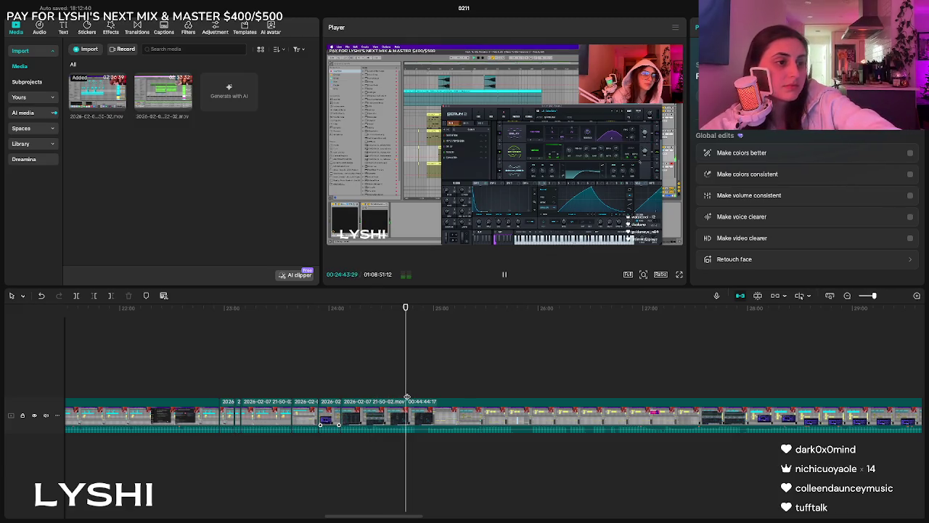
left_click(342, 397)
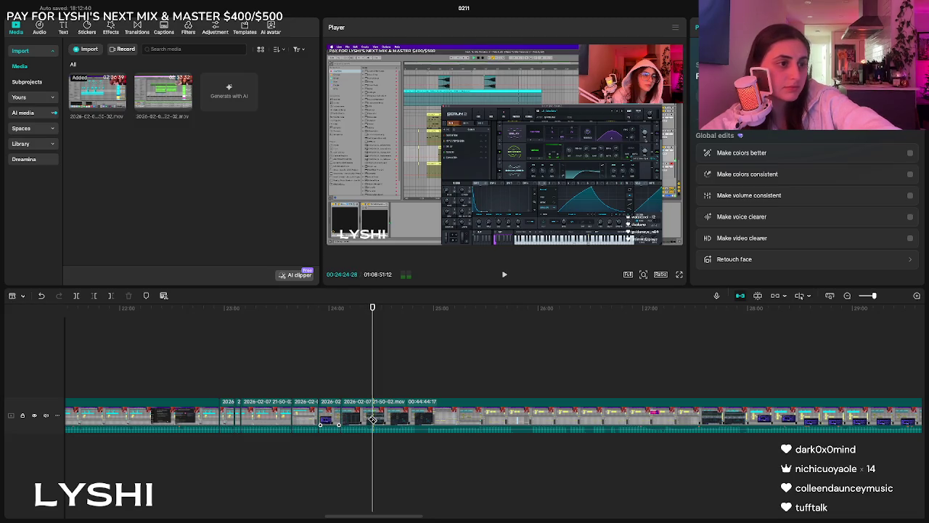
left_click(372, 419)
key("space")
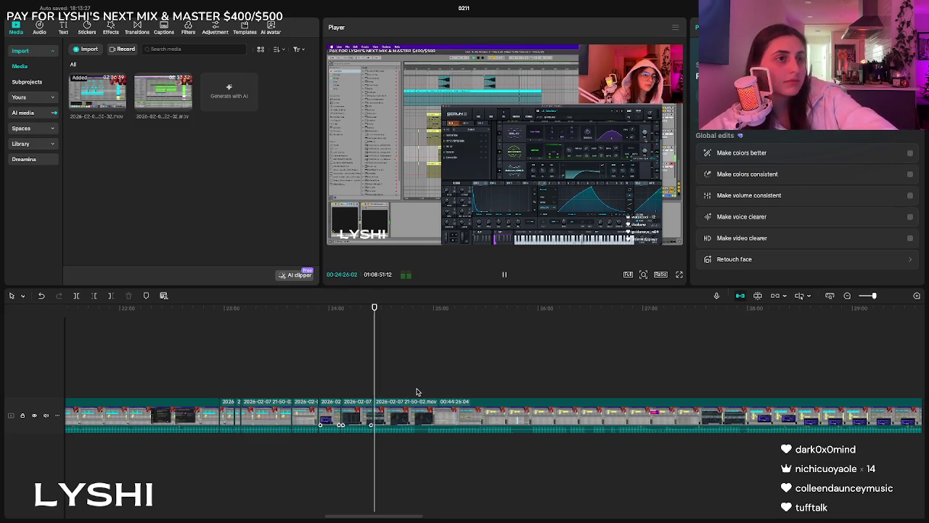
Skim forward through 25:02, 25:43, 26:16 and the new-subscriber alert to about 27:20.
left_click(404, 395)
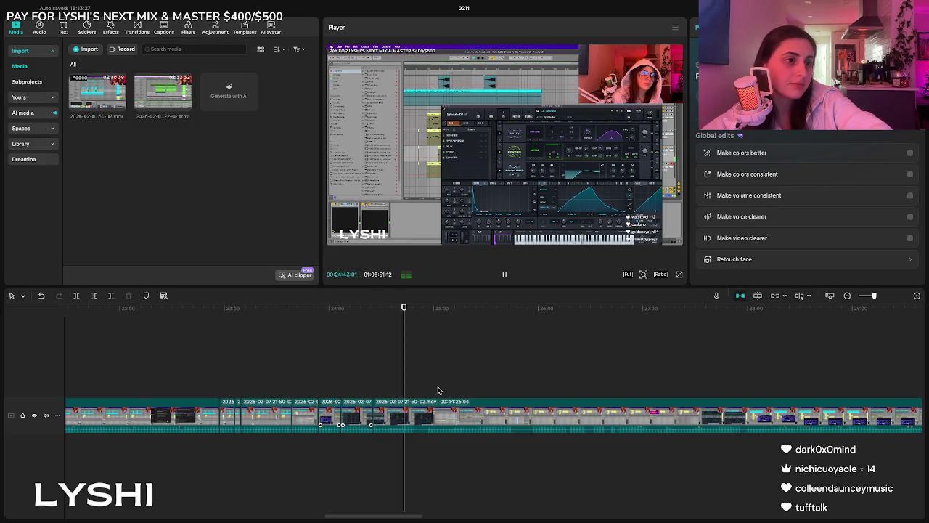
left_click(437, 390)
left_click(478, 387)
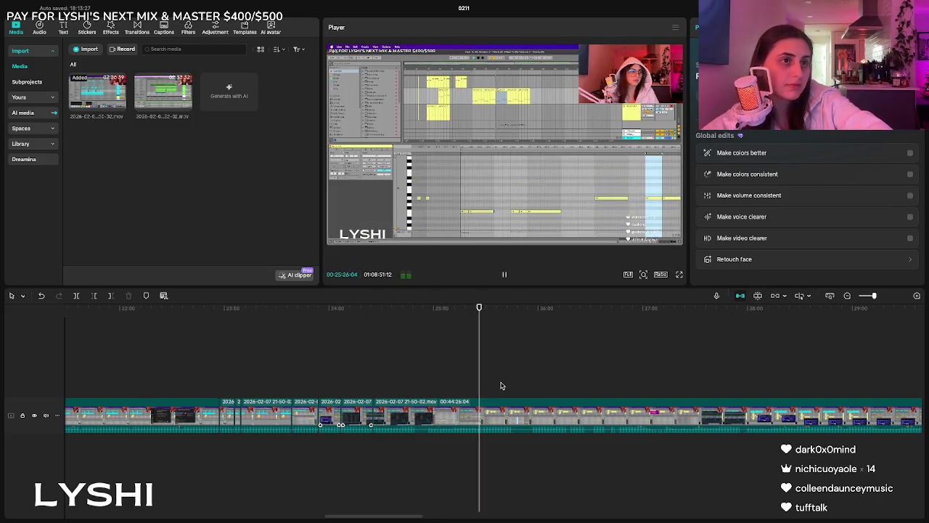
left_click(508, 384)
left_click(537, 383)
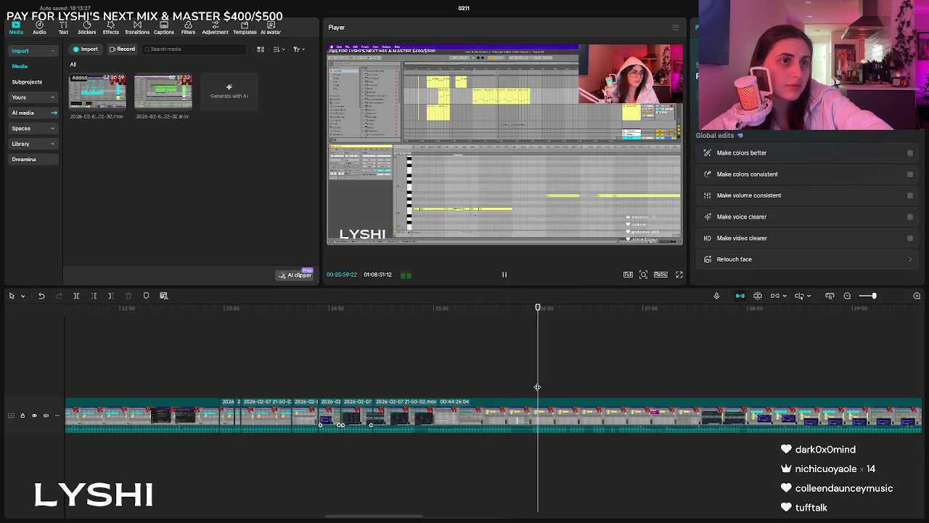
left_click(566, 383)
left_click(609, 378)
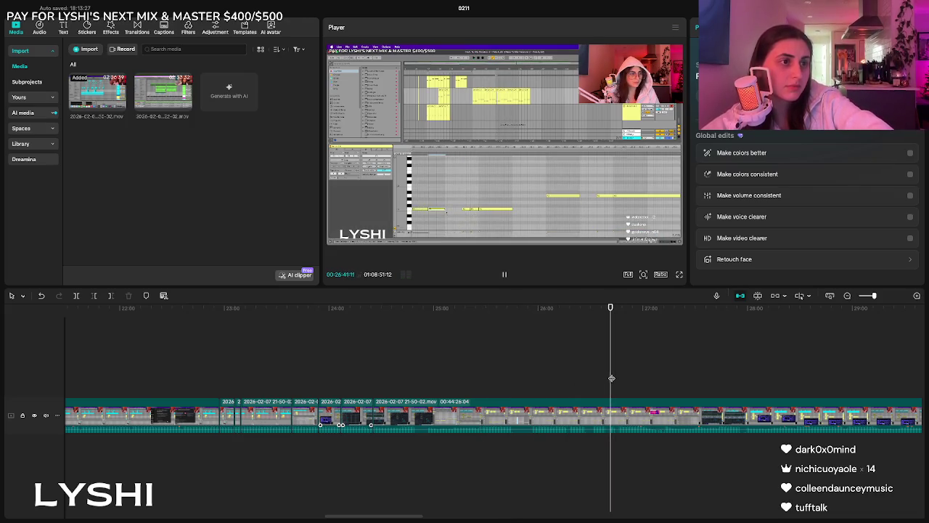
left_click(646, 374)
key("space")
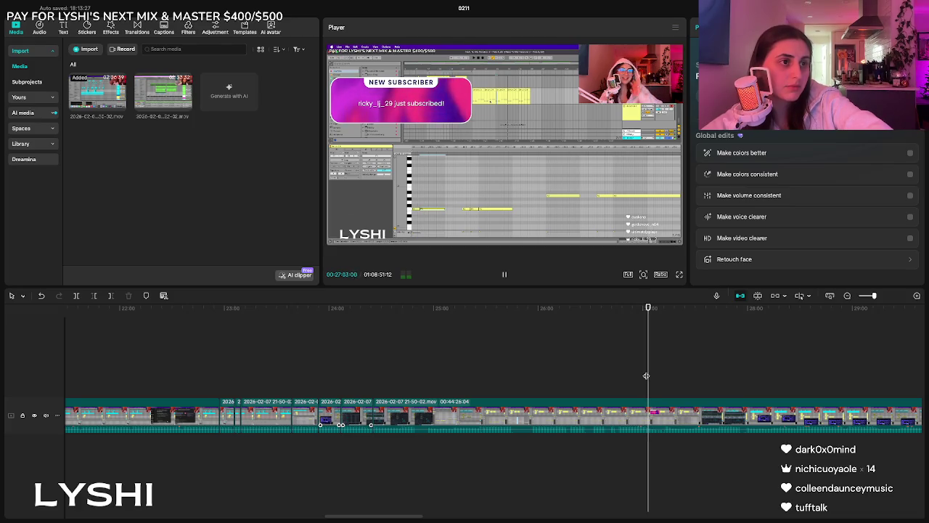
left_click(676, 376)
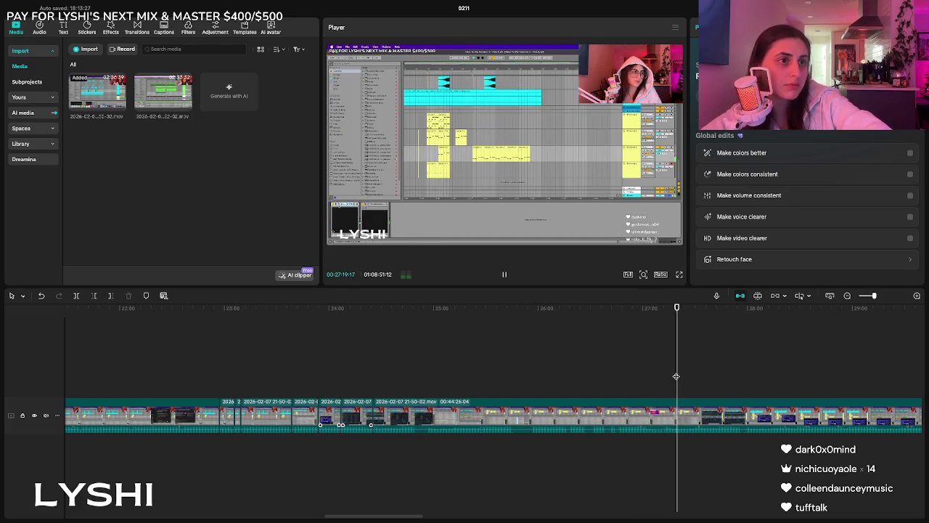
Play the footage from about 27:05 through 27:58, then pause.
scroll(685, 419, "right", 3)
scroll(529, 369, "right", 3)
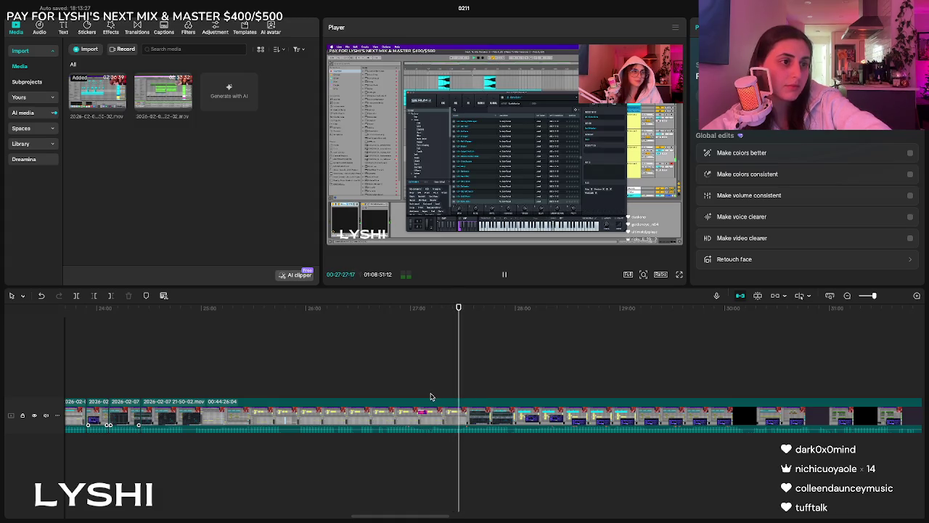
left_click(394, 397)
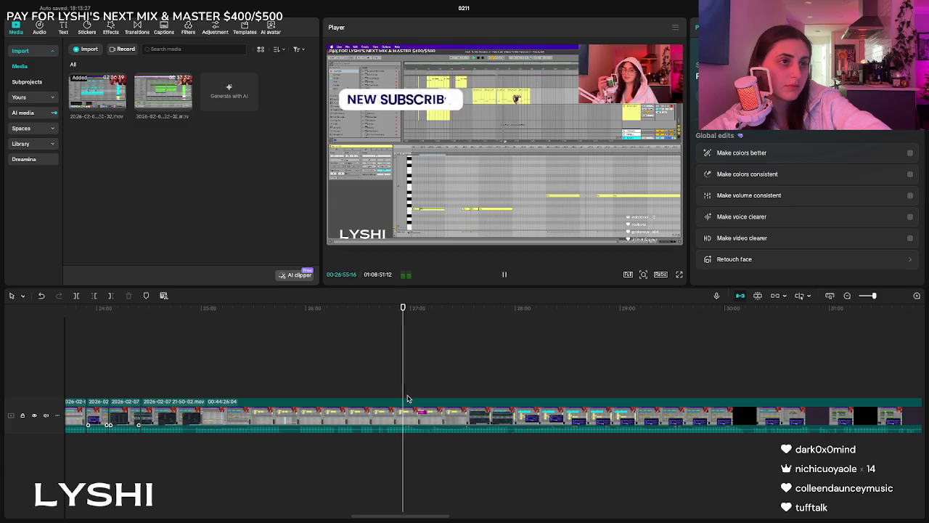
left_click(419, 398)
key("space")
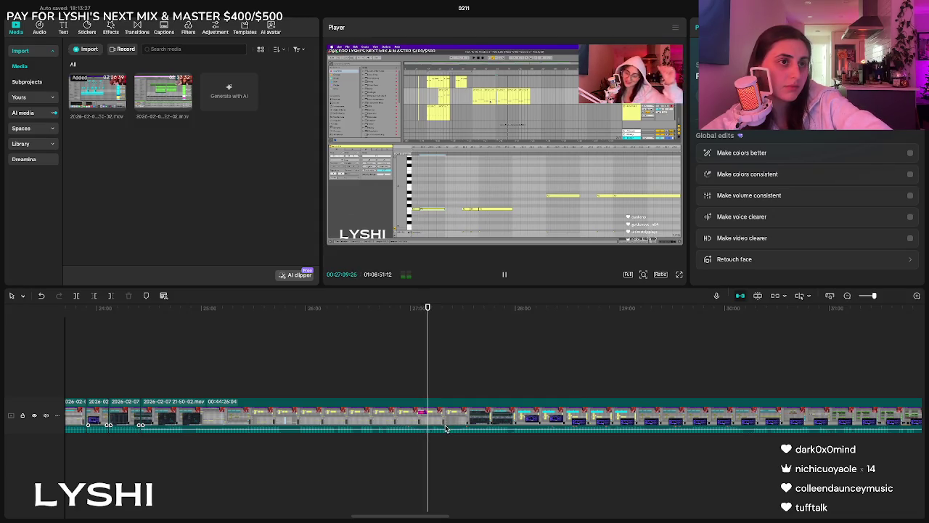
left_click(458, 343)
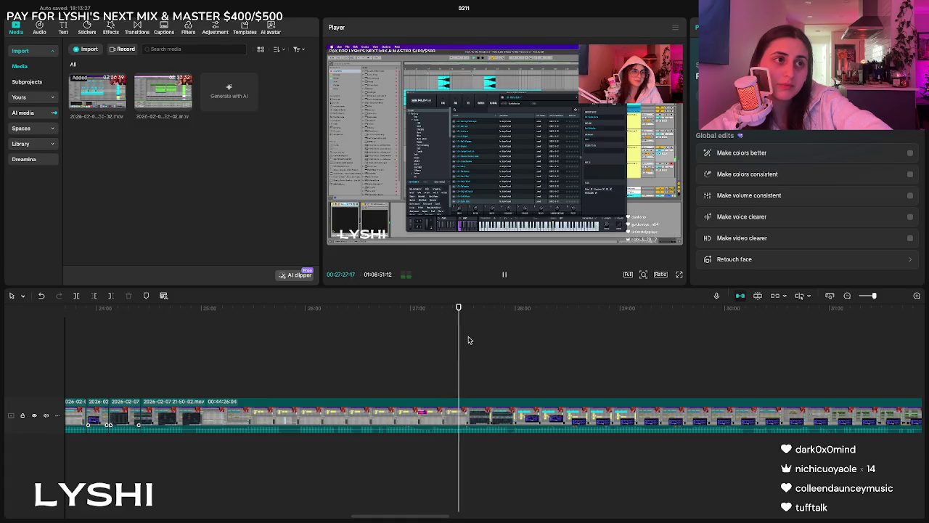
left_click(479, 389)
left_click(511, 390)
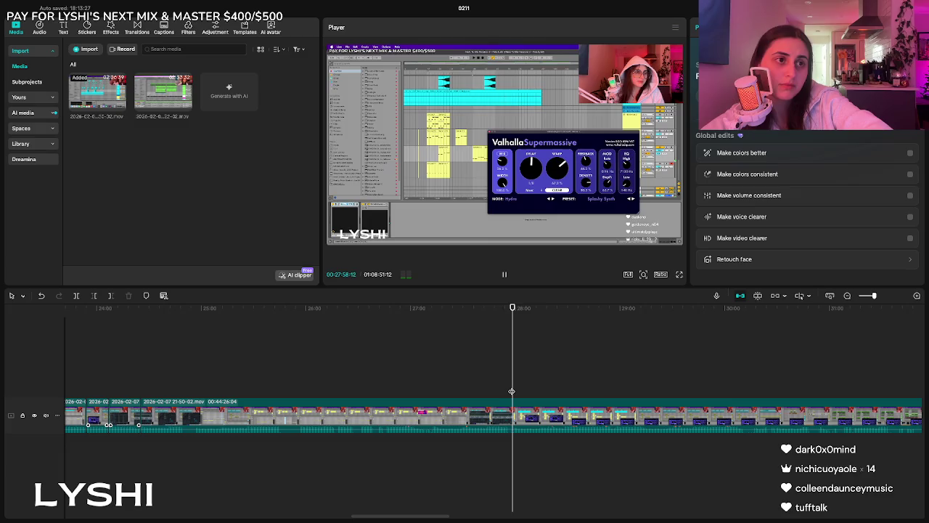
key("space")
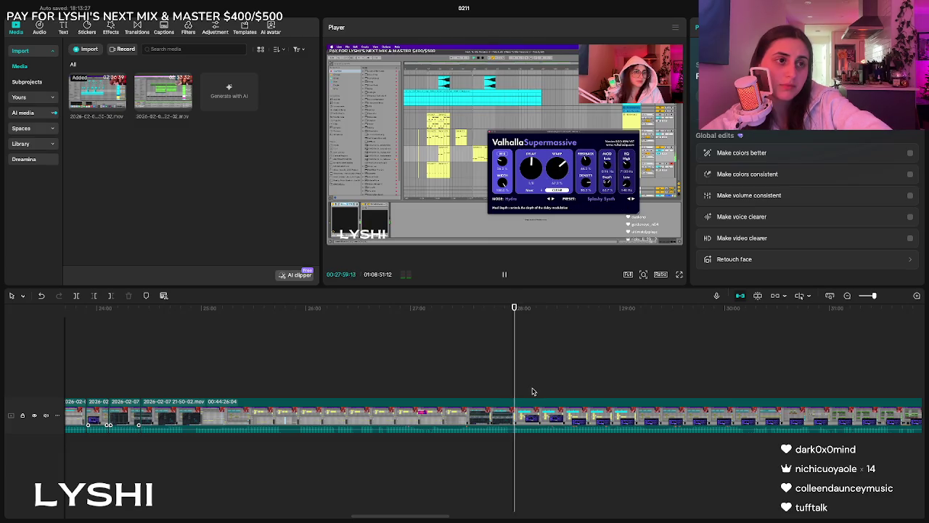
Skim ahead from about 28:10 past 29:53 to roughly 31:28.
left_click(533, 392)
left_click(557, 396)
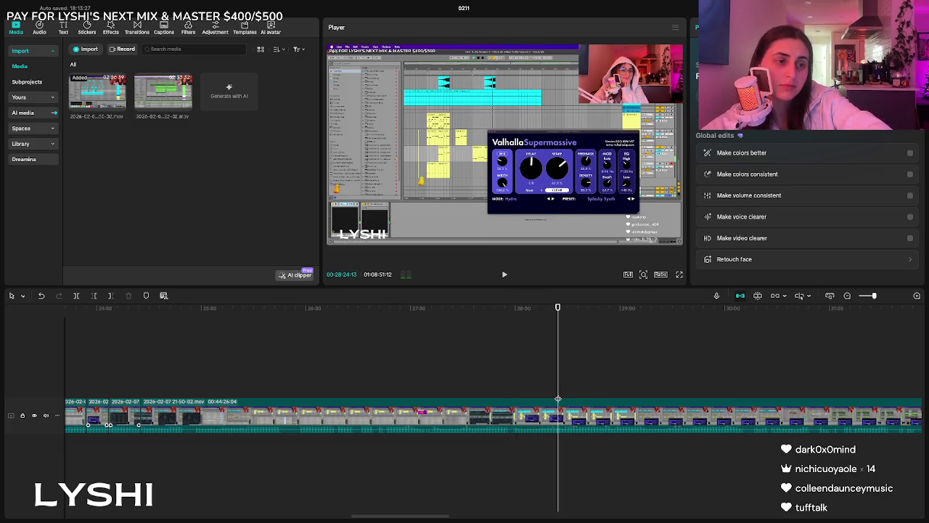
left_click(603, 386)
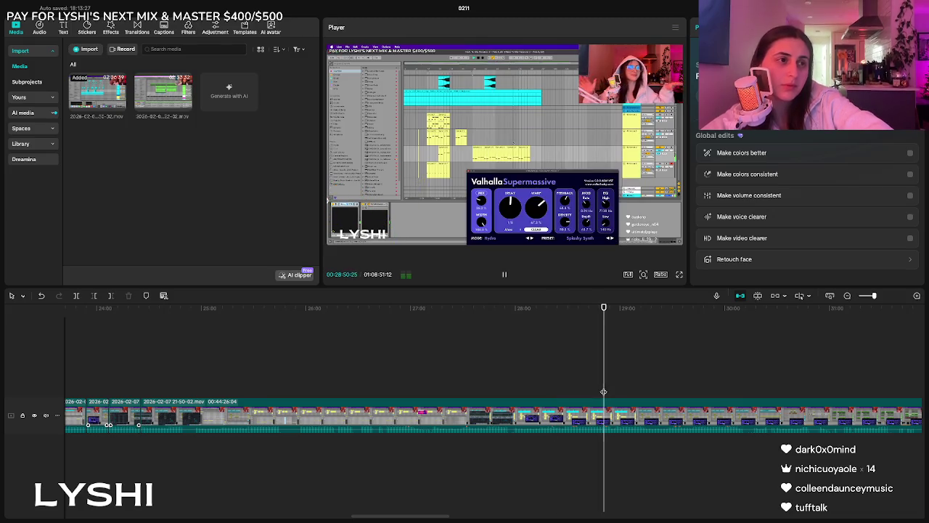
left_click(663, 390)
left_click(711, 390)
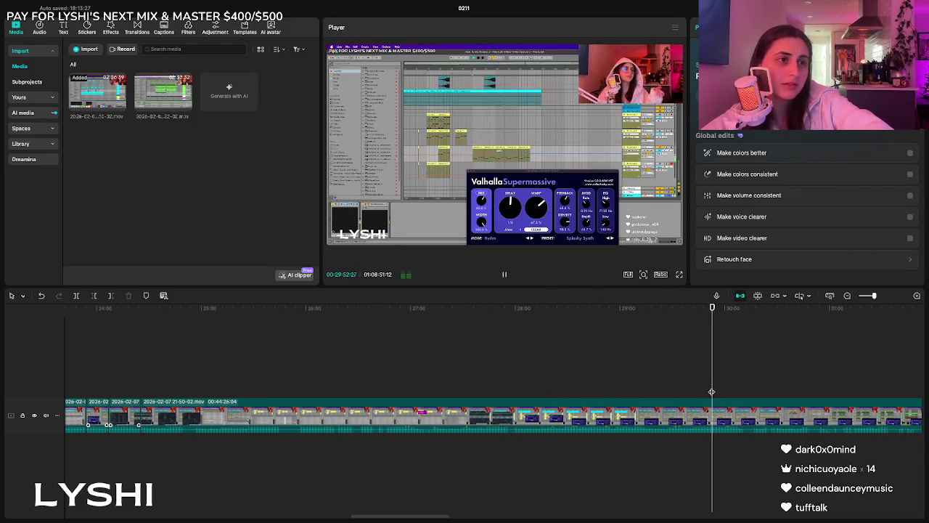
left_click(651, 386)
key("space")
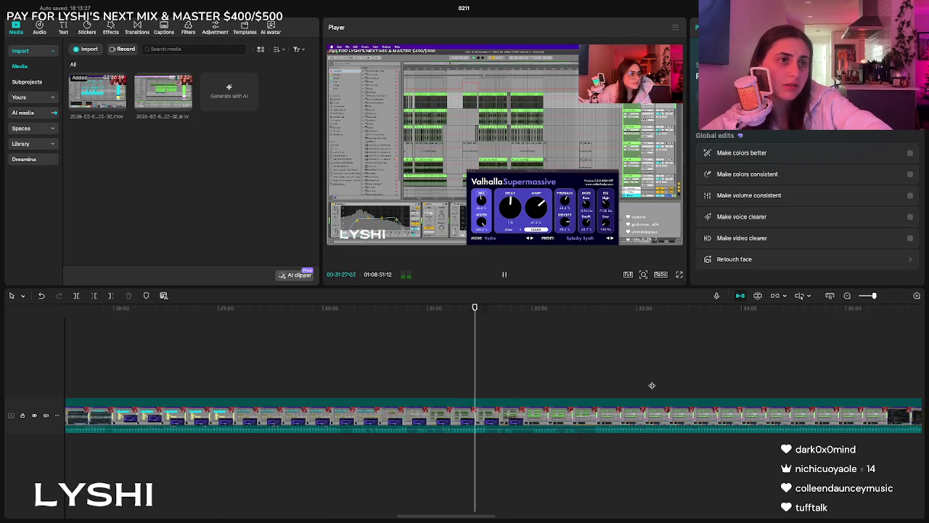
left_click(547, 390)
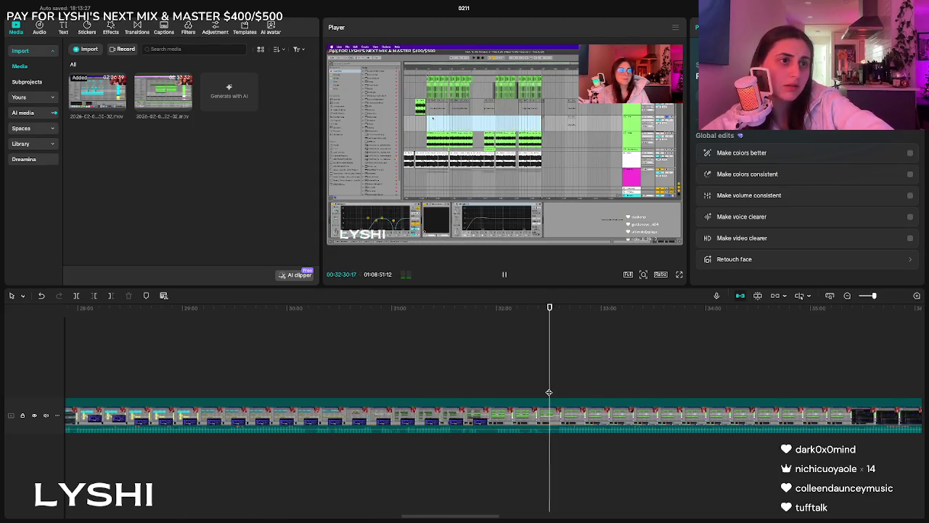
scroll(508, 392, "right", 5)
left_click(498, 395)
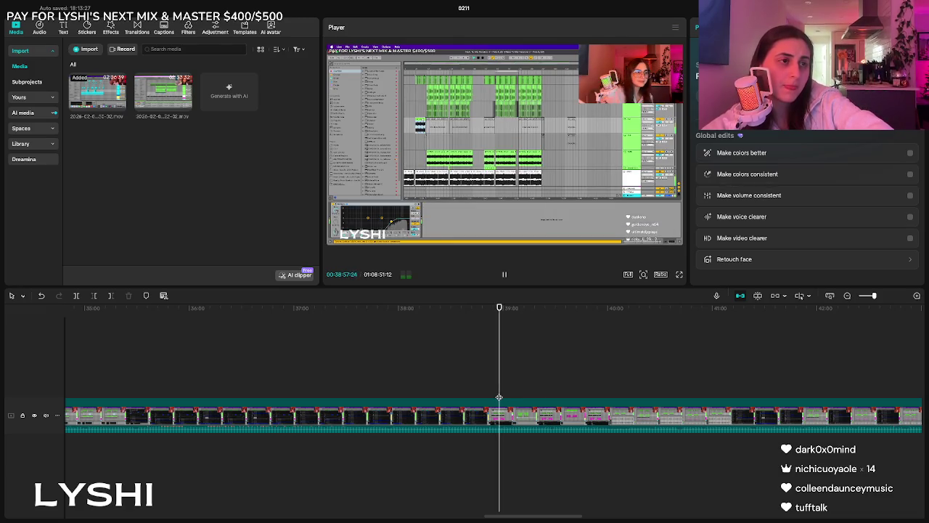
left_click(558, 383)
scroll(674, 390, "right", 5)
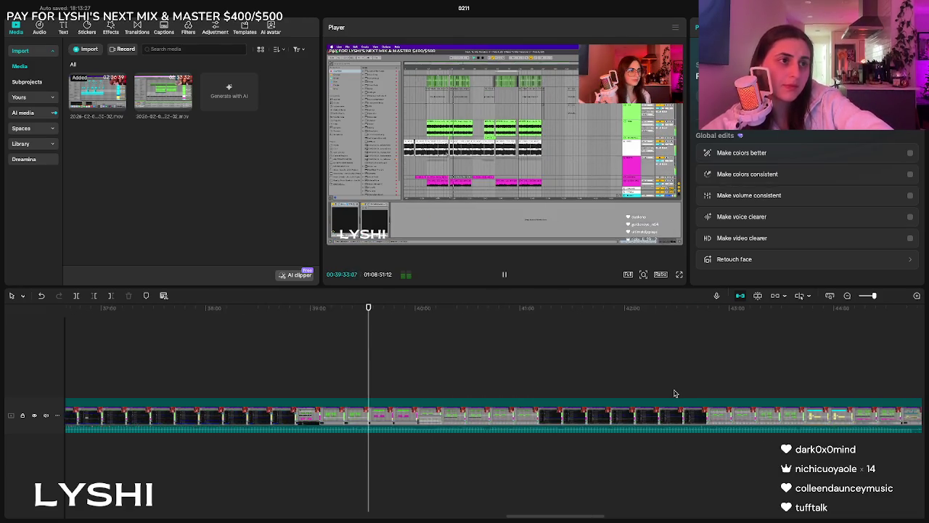
left_click(545, 390)
scroll(710, 383, "right", 5)
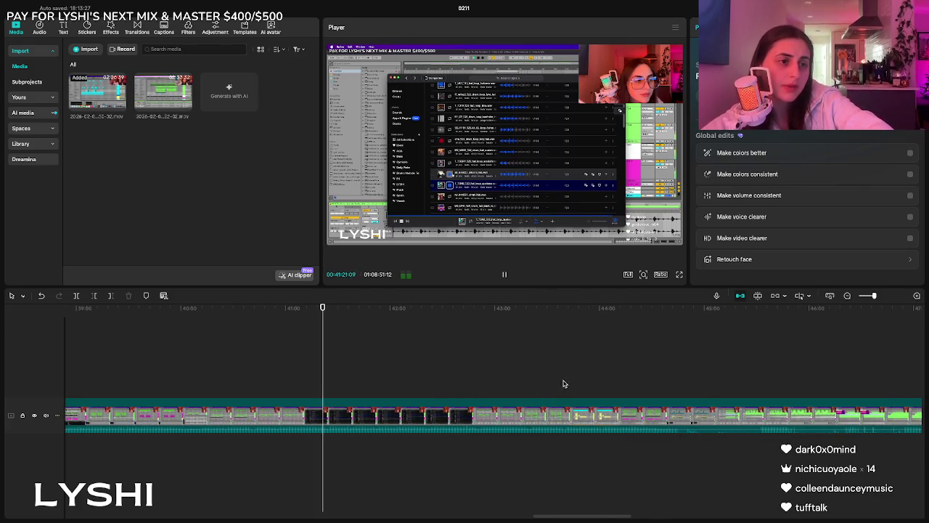
left_click(537, 389)
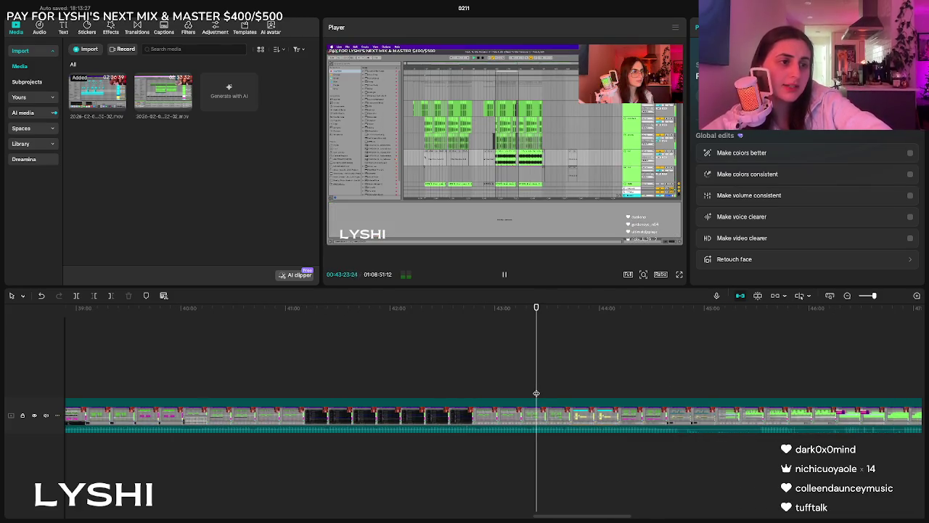
left_click(680, 402)
key("space")
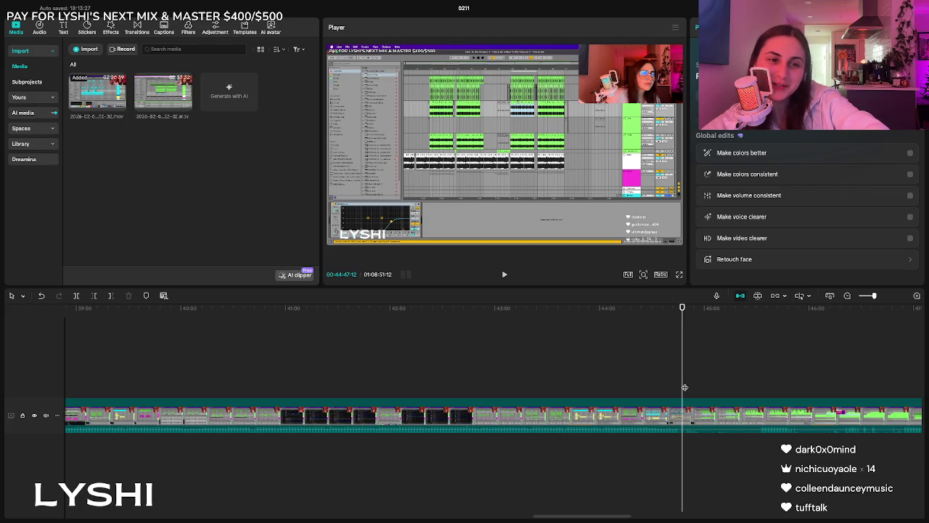
key("space")
scroll(704, 379, "right", 3)
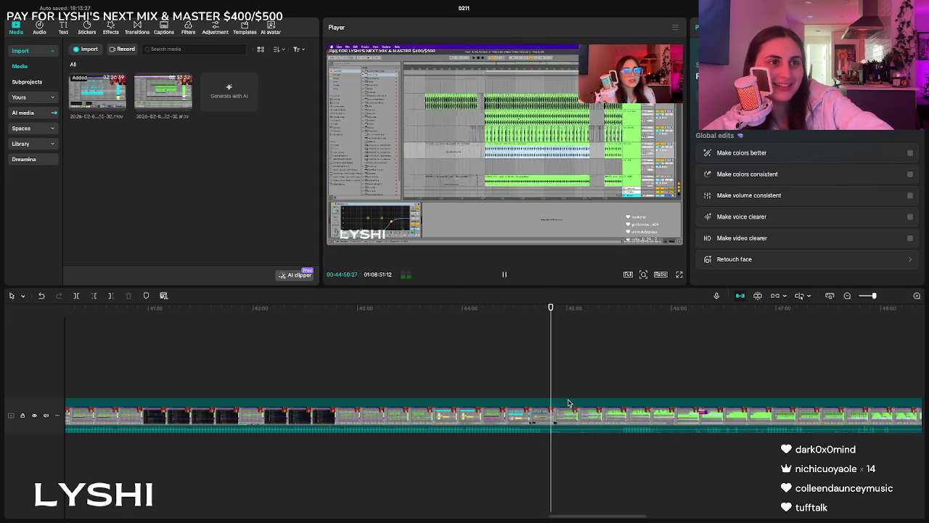
left_click(595, 395)
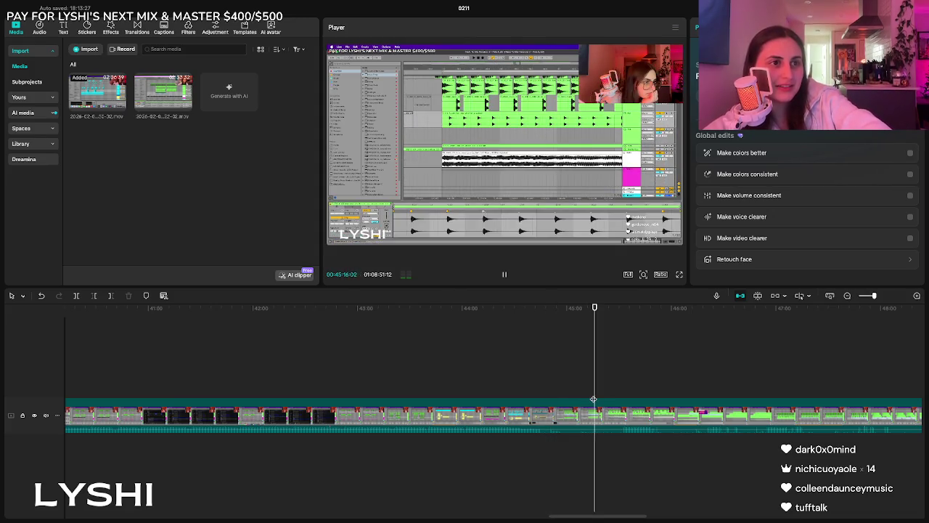
left_click(683, 398)
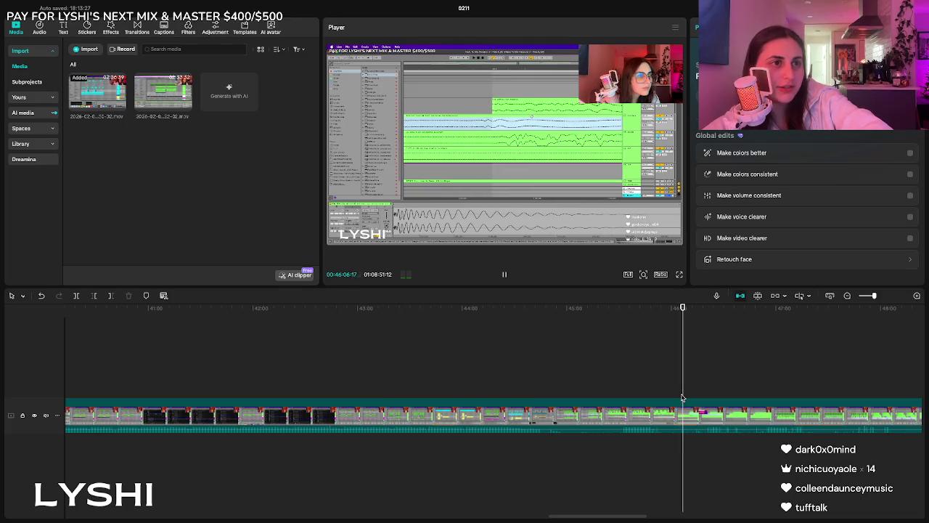
left_click(727, 386)
key("space")
left_click(781, 374)
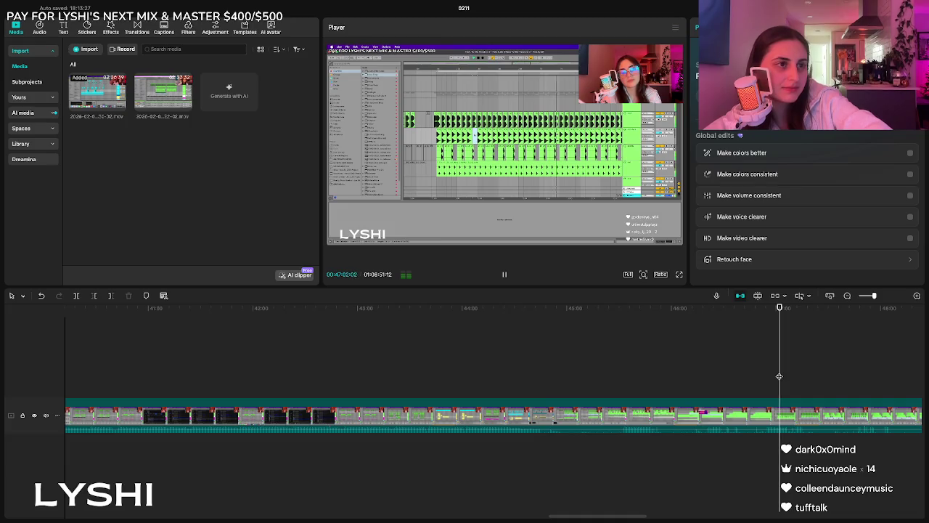
scroll(777, 378, "right", 5)
scroll(757, 377, "right", 2)
left_click(584, 383)
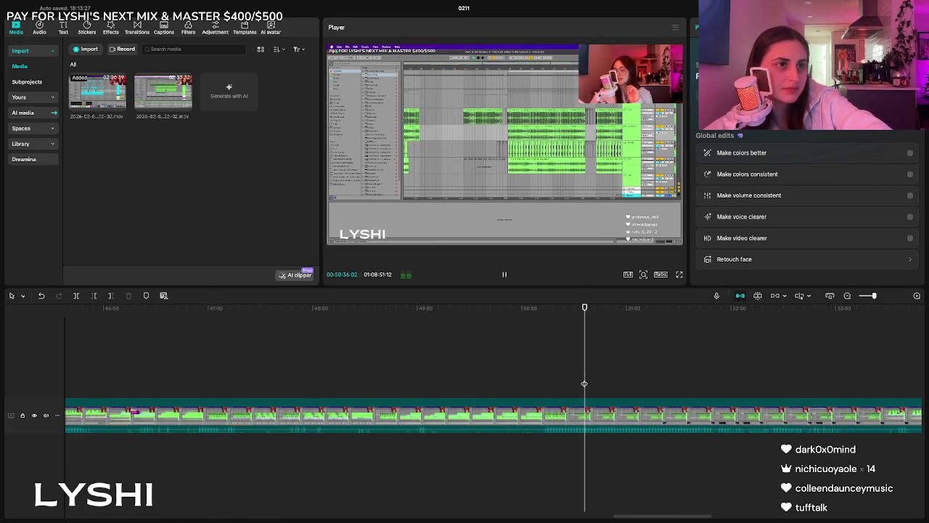
scroll(585, 382, "right", 1)
scroll(595, 380, "right", 4)
left_click(683, 387)
key("space")
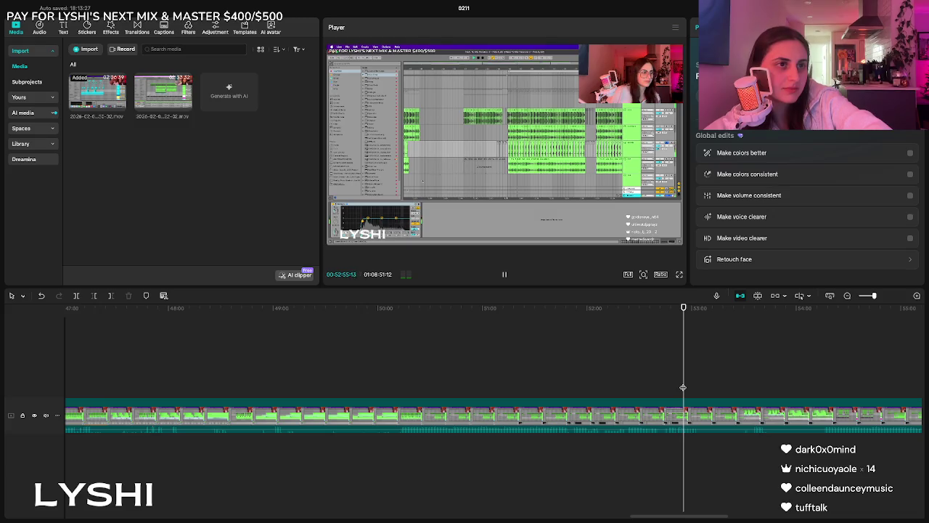
scroll(682, 387, "up", 2)
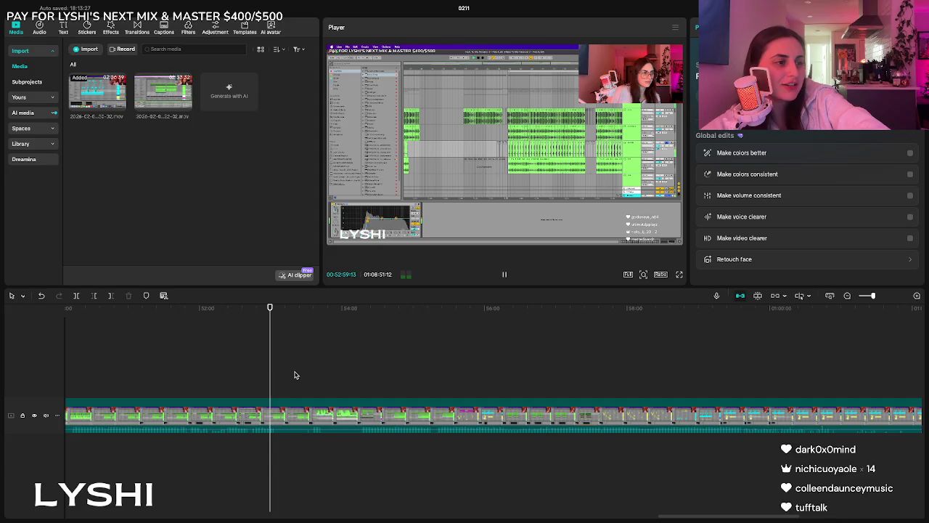
left_click(361, 390)
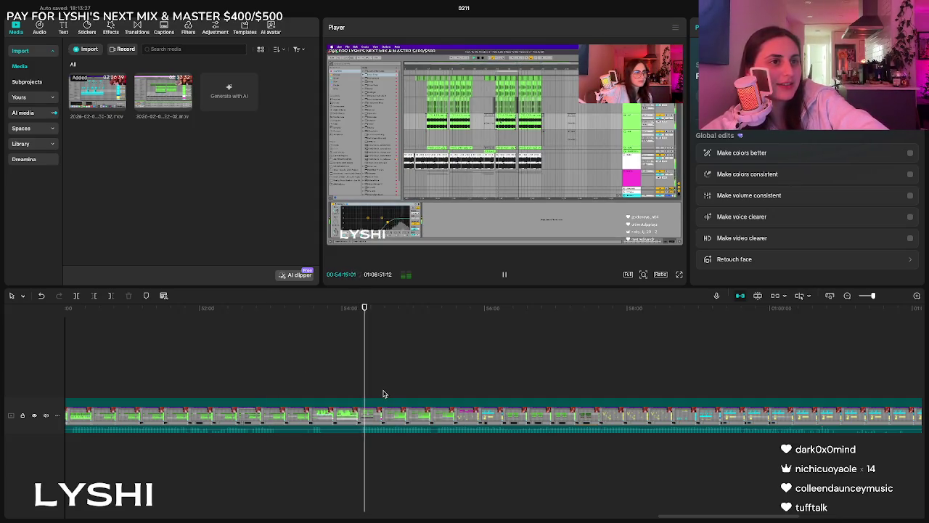
left_click(469, 385)
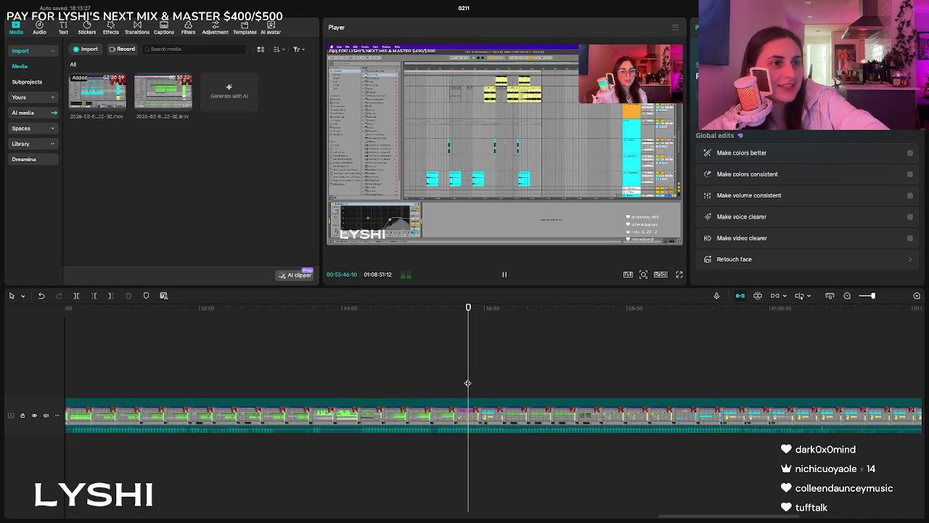
left_click(523, 379)
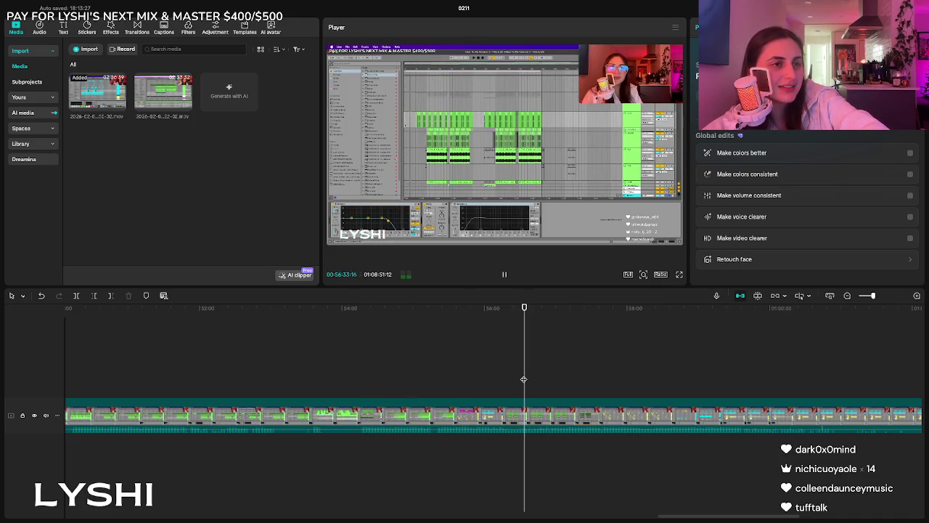
left_click(583, 379)
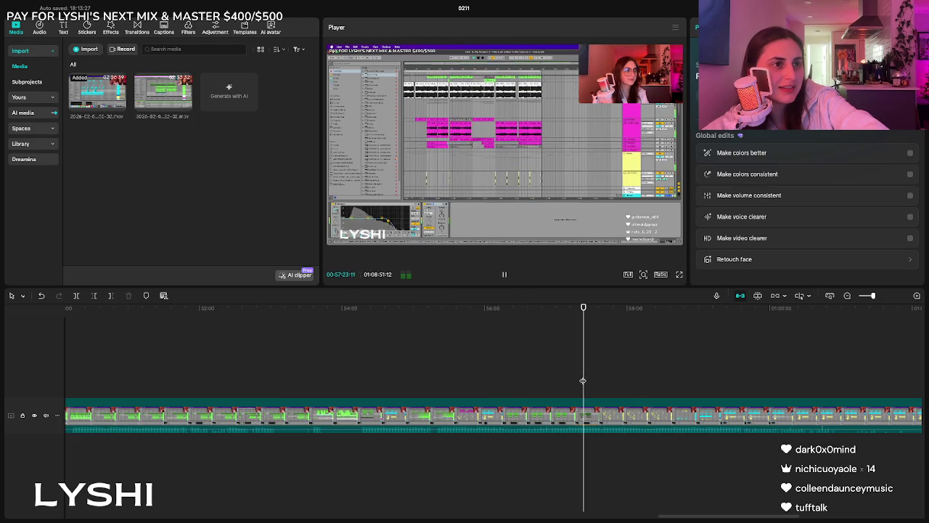
left_click(622, 380)
left_click(696, 375)
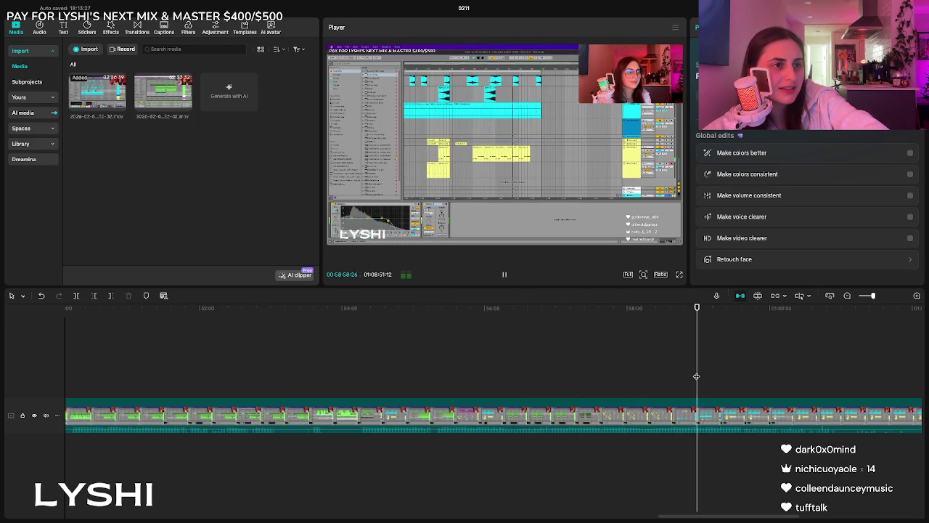
left_click(754, 386)
left_click(689, 386)
key("space")
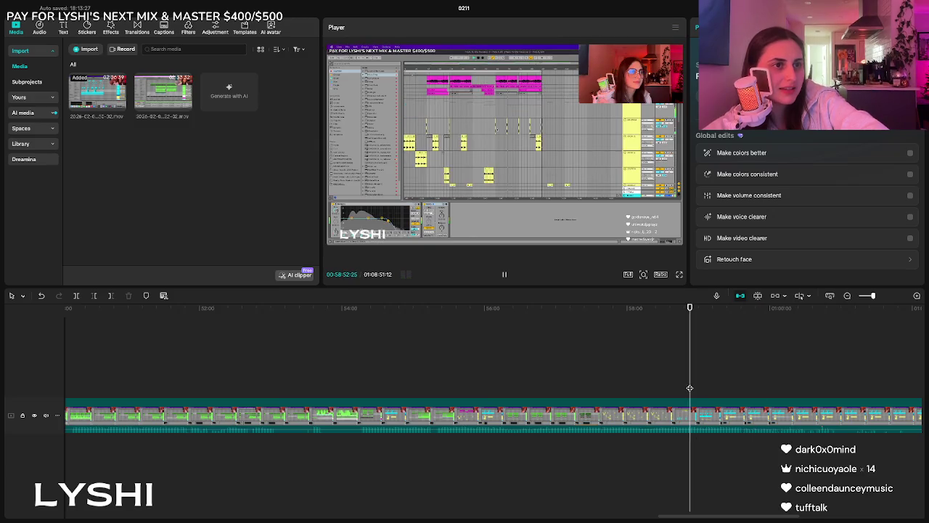
left_click(748, 389)
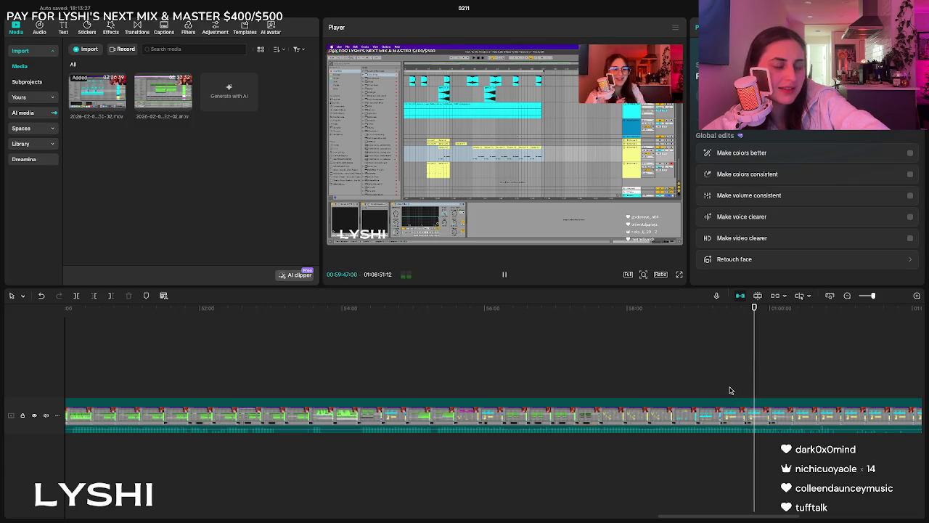
left_click(730, 390)
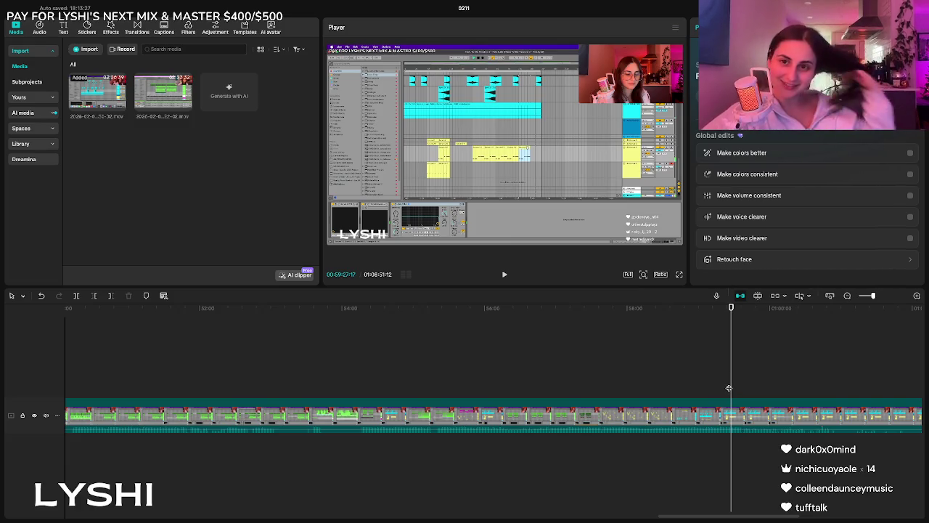
key("space")
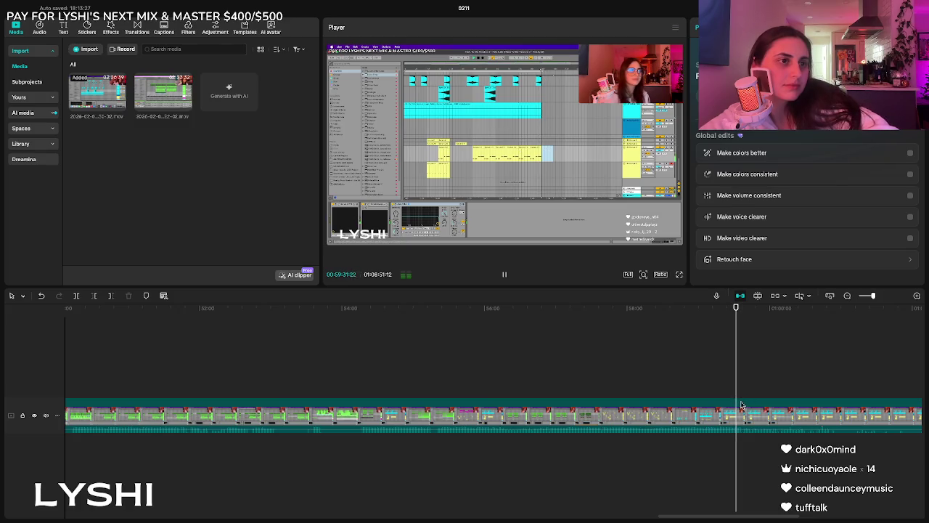
Delete the clip starting at 59:05, bringing the project down to 34:11:15.
left_click(743, 405)
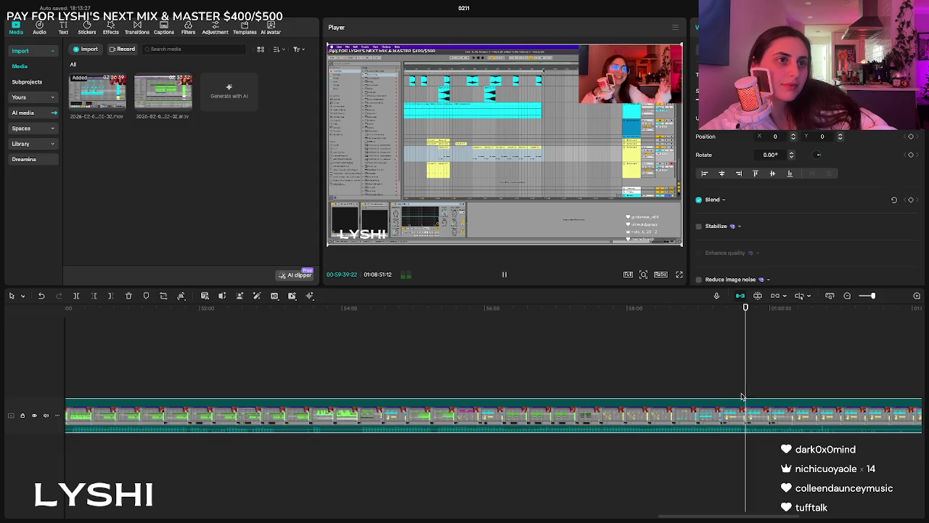
left_click(736, 397)
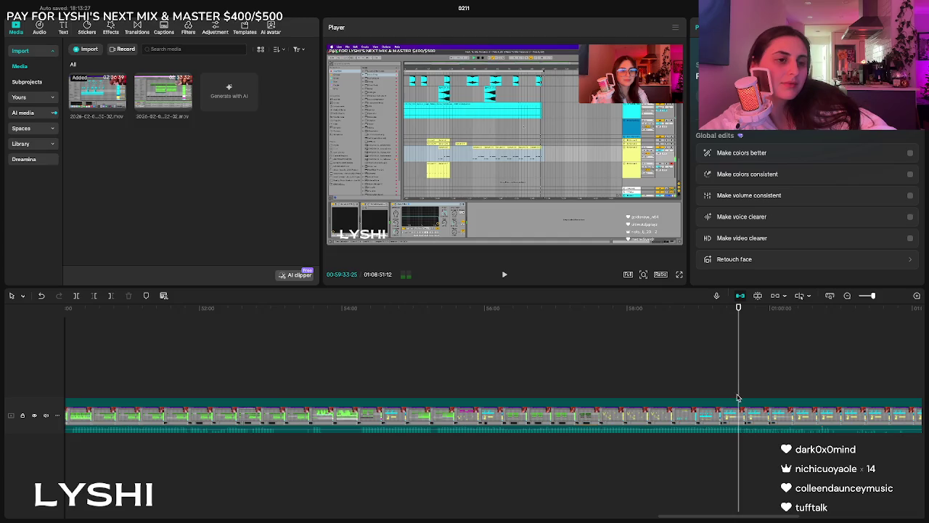
left_click(730, 398)
left_click(705, 398)
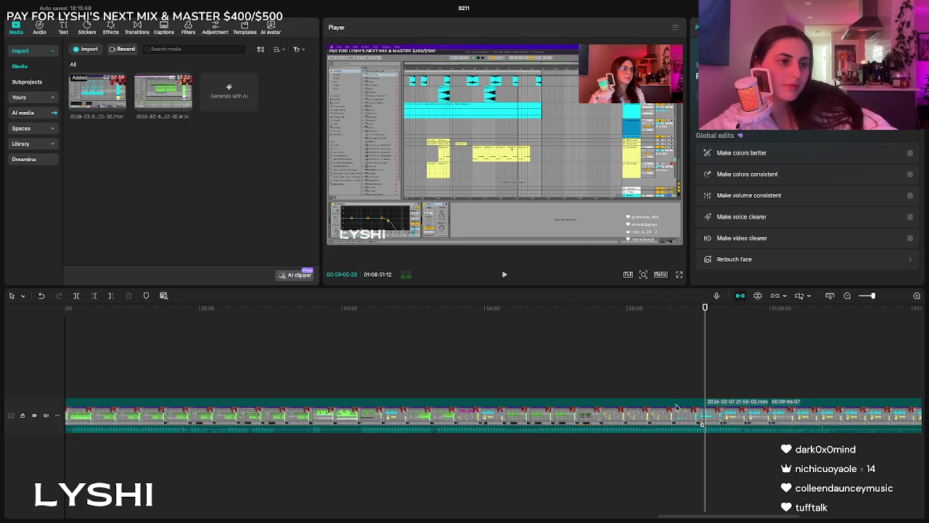
left_click(675, 405)
key("Delete")
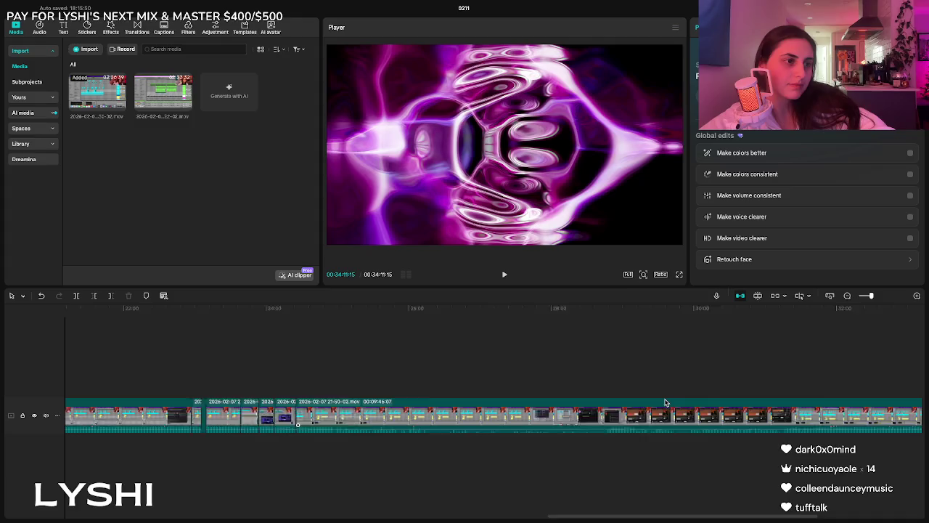
scroll(665, 402, "left", 5)
left_click(495, 399)
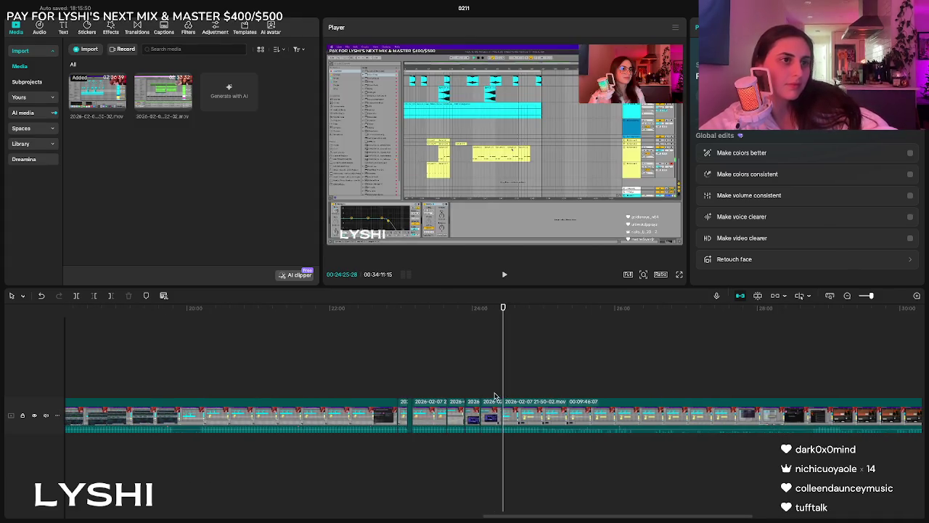
key("space")
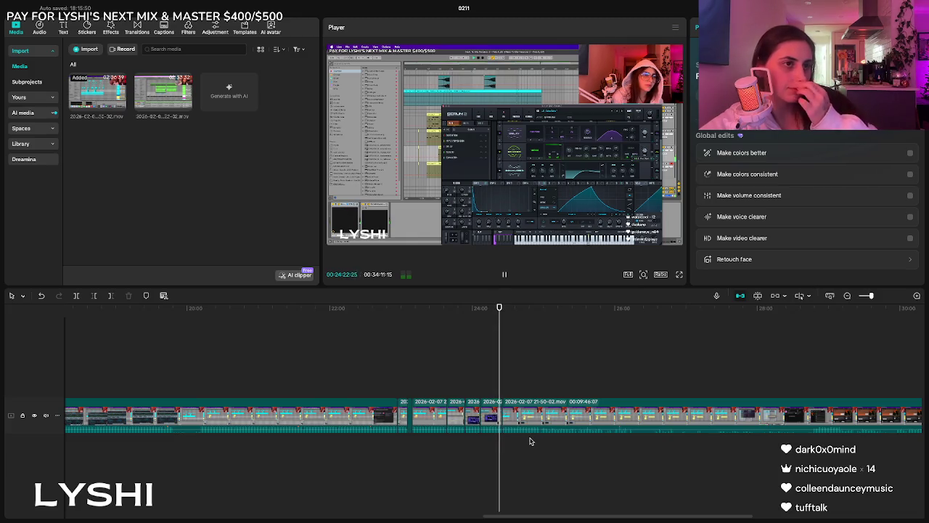
scroll(530, 441, "up", 3)
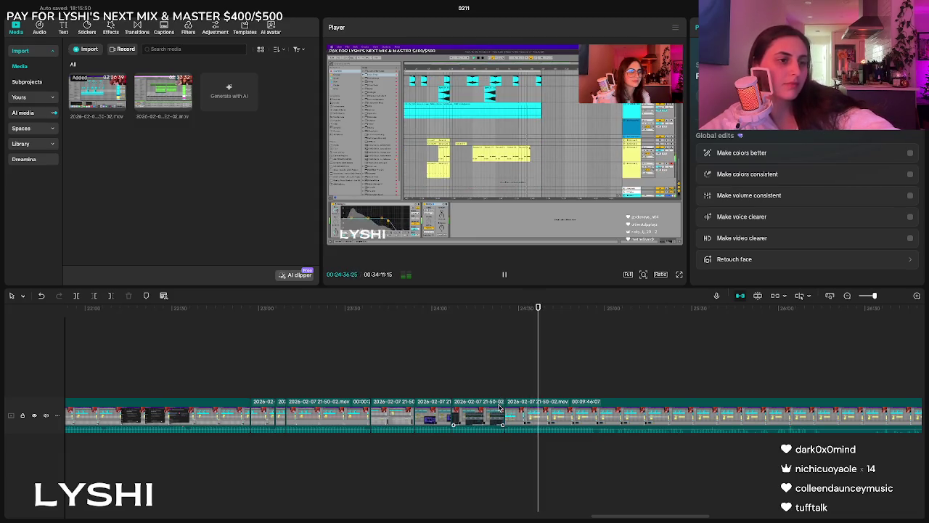
left_click(498, 407)
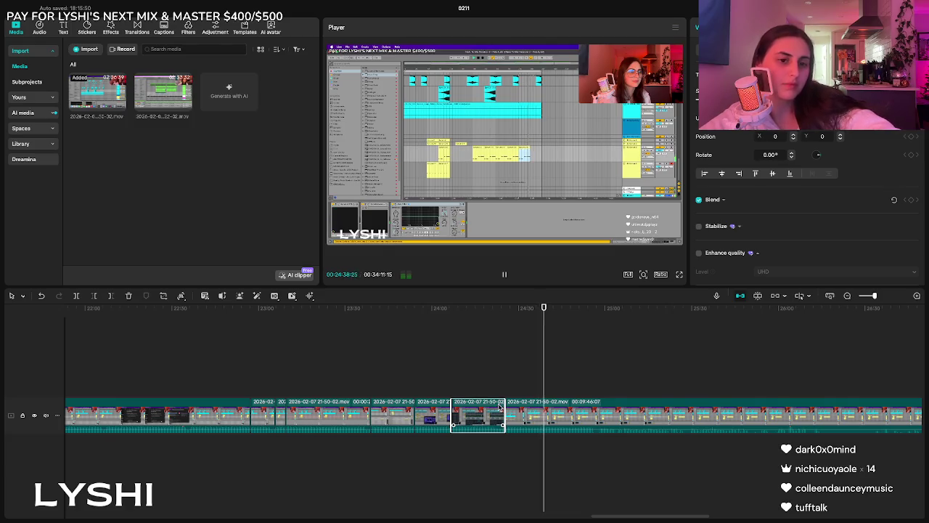
Split the 9:46 clip at about 25:04 into 0:39 and 9:07 pieces, then resume playback.
left_click(557, 417)
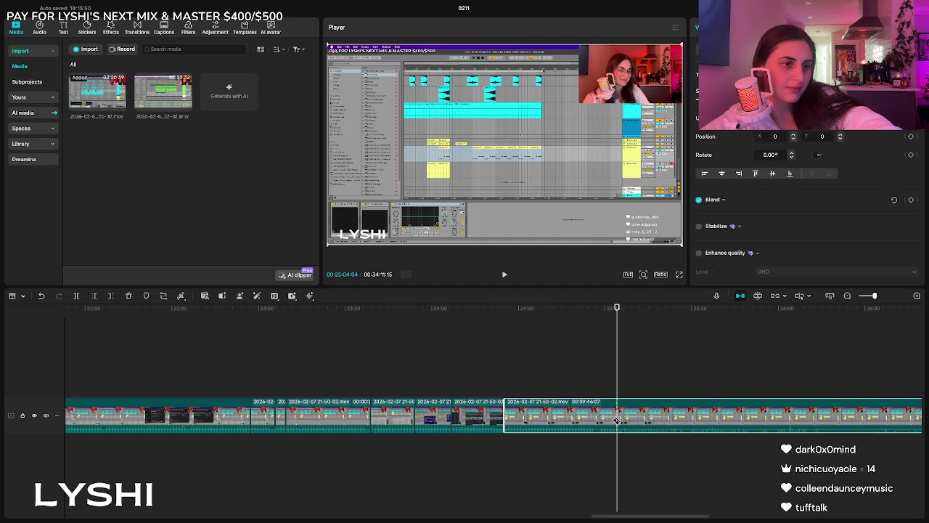
key("ctrl+b")
key("space")
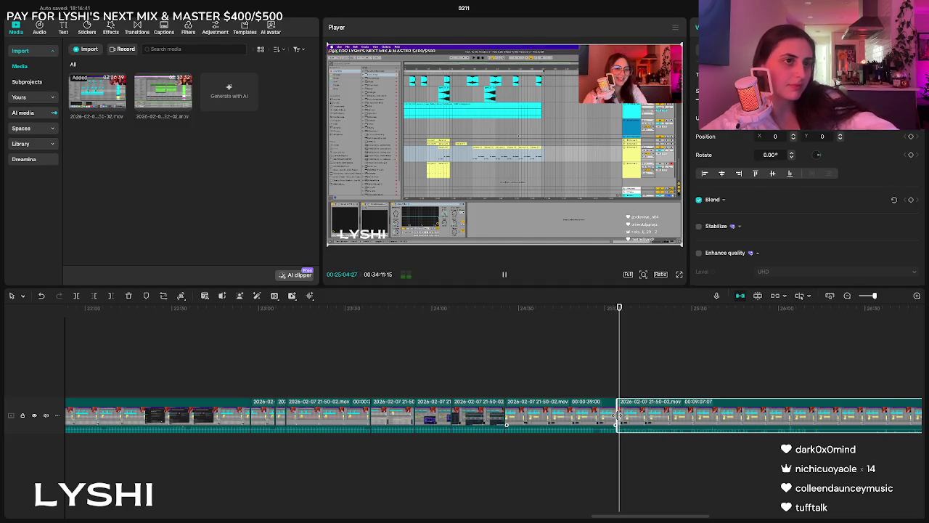